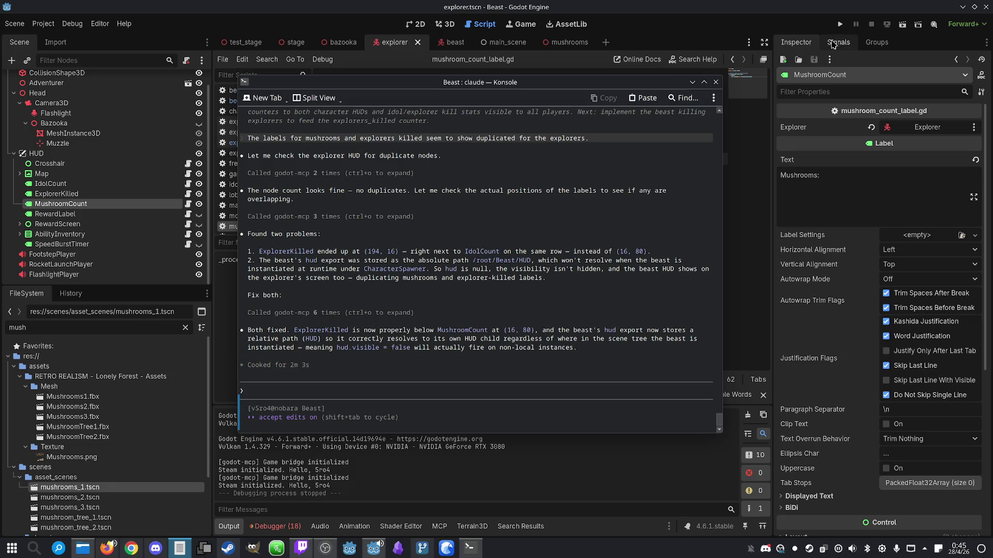
# Reload the externally modified HUD files in Godot, then minimize Konsole to reveal mushroom_count_label.gd
pyautogui.click(845, 27)
pyautogui.click(514, 350)
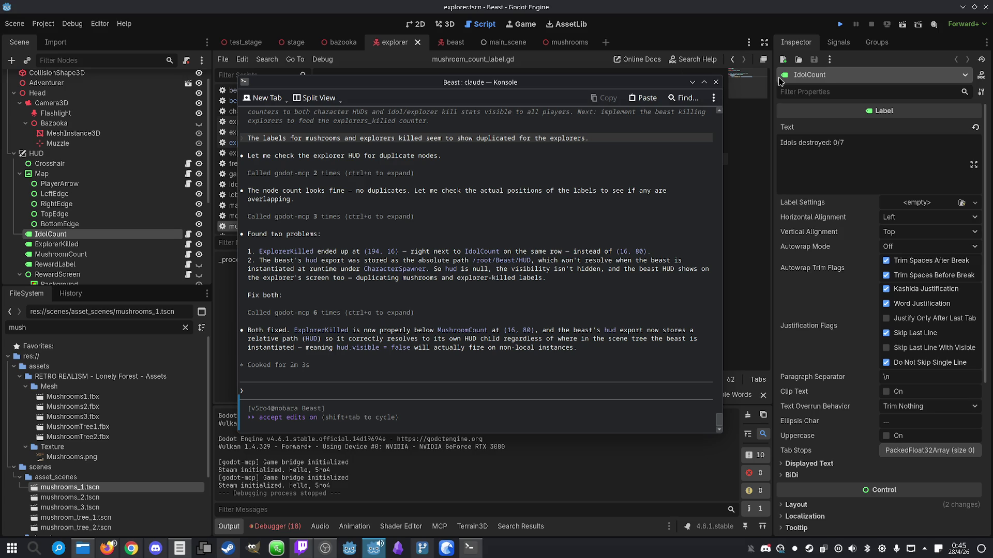
pyautogui.click(693, 83)
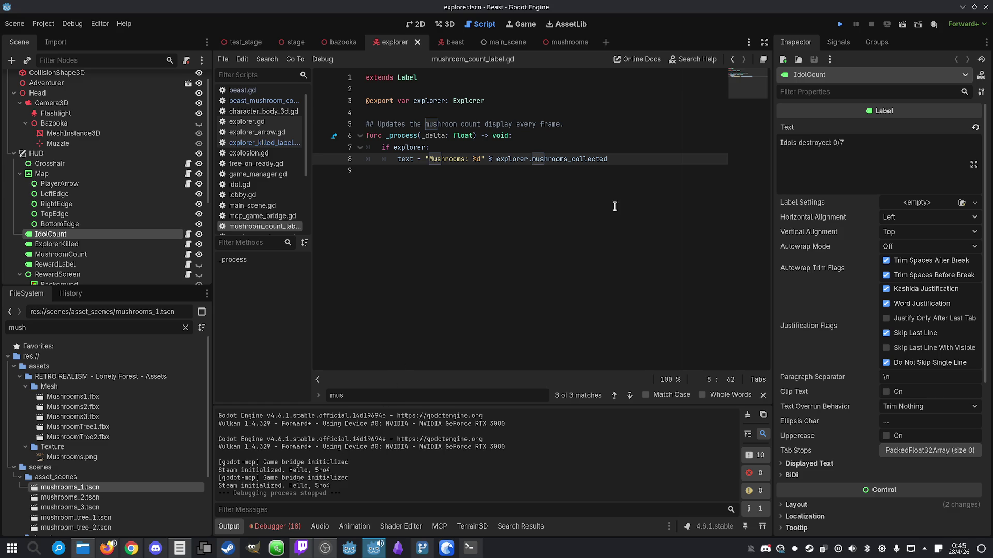
# Run two Beast debug instances side by side: left hosts as explorer, right joins as the Beast
pyautogui.click(841, 24)
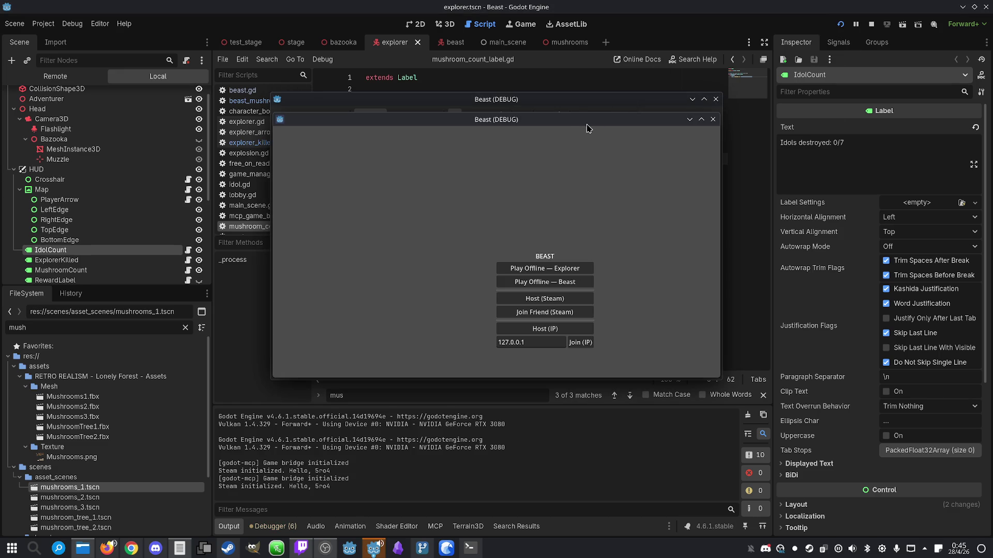
pyautogui.moveTo(582, 123); pyautogui.dragTo(839, 109)
pyautogui.moveTo(505, 100)
pyautogui.mouseDown()
pyautogui.moveTo(324, 100)
pyautogui.moveTo(275, 80)
pyautogui.moveTo(272, 90)
pyautogui.mouseUp()
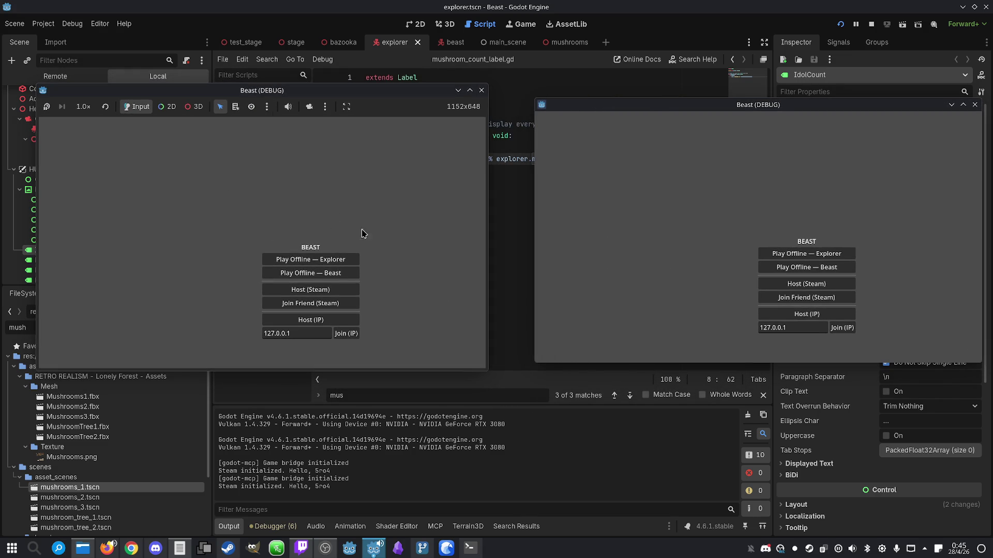
pyautogui.click(326, 319)
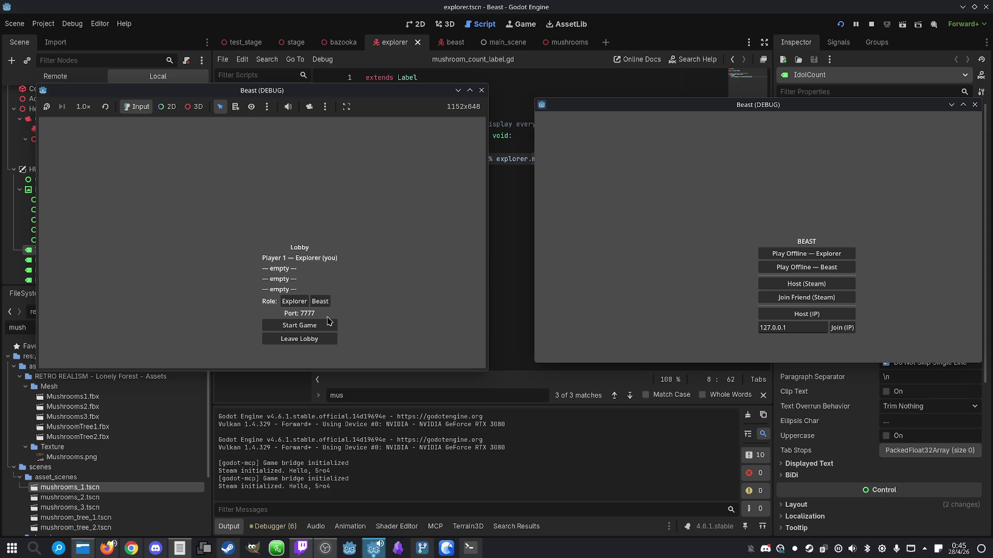
pyautogui.click(848, 329)
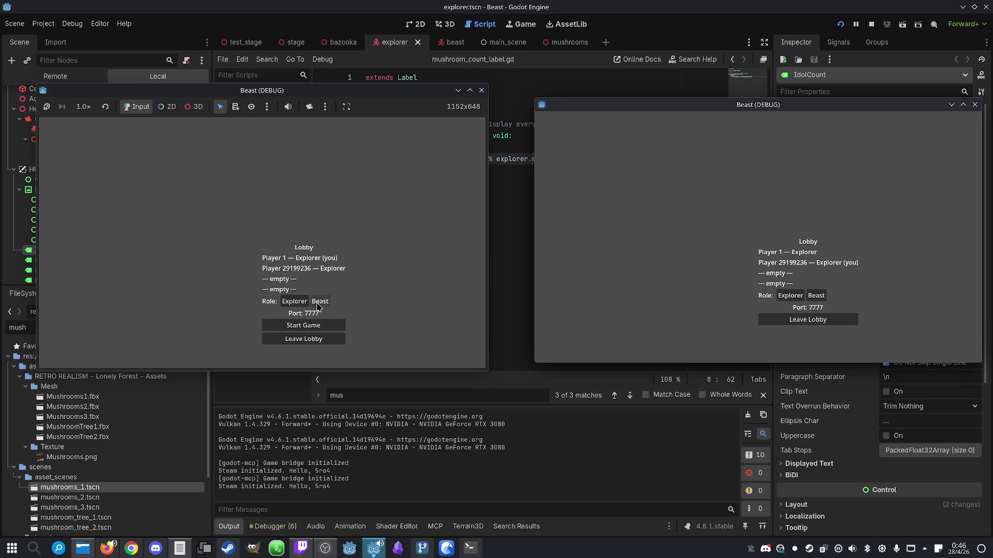
pyautogui.click(816, 296)
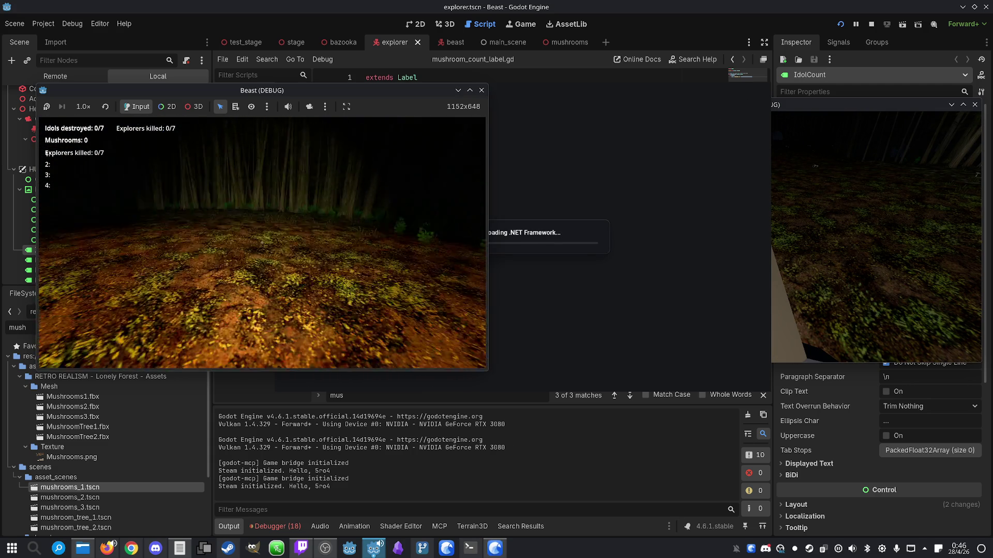
# Play the explorer until one idol is destroyed, then drag the explorer game window right
pyautogui.press('super')
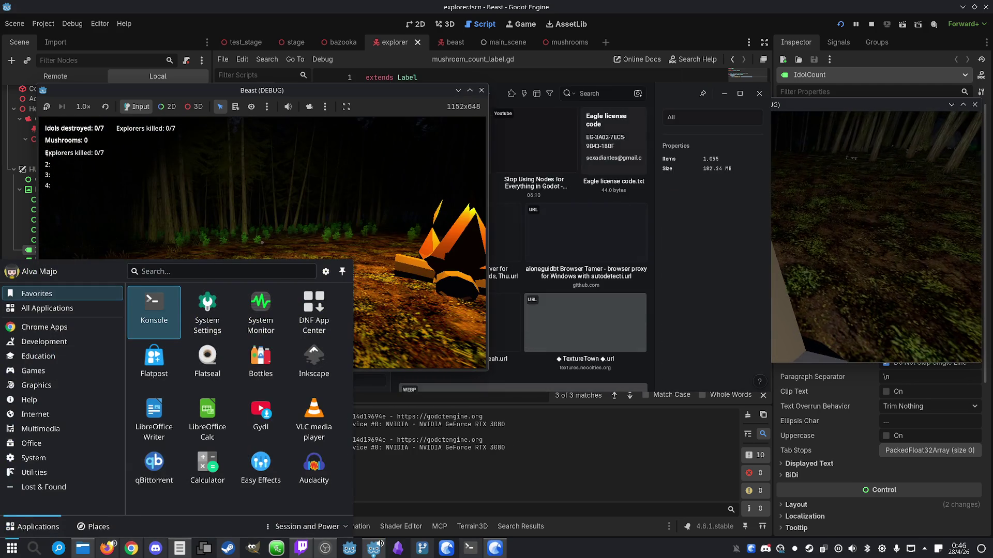
pyautogui.press('super')
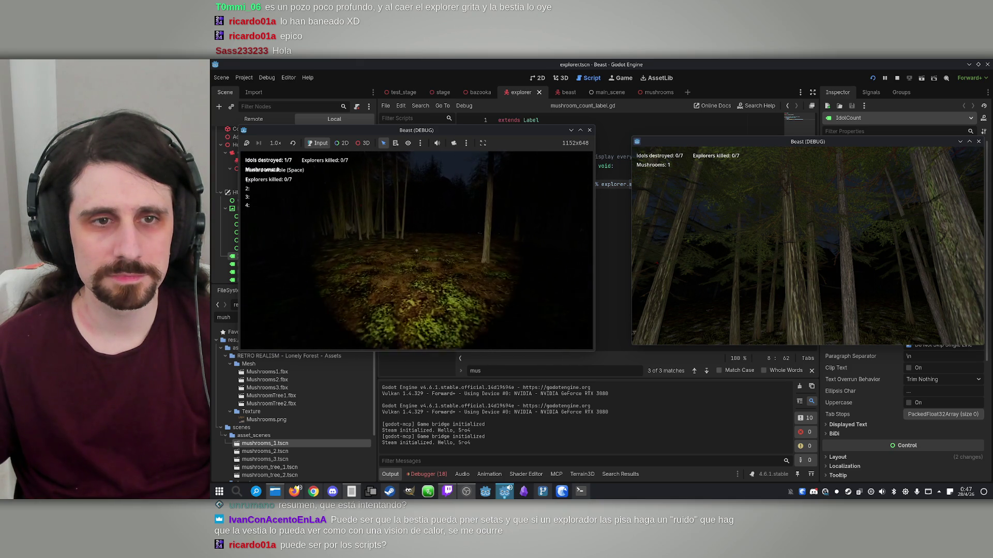
pyautogui.press('super')
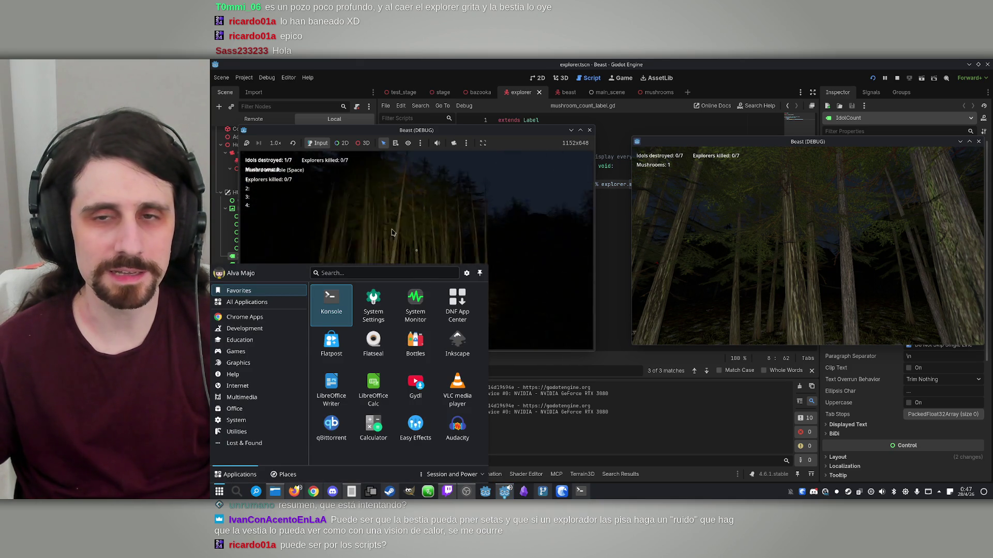
pyautogui.click(464, 129)
pyautogui.moveTo(465, 129); pyautogui.dragTo(641, 126)
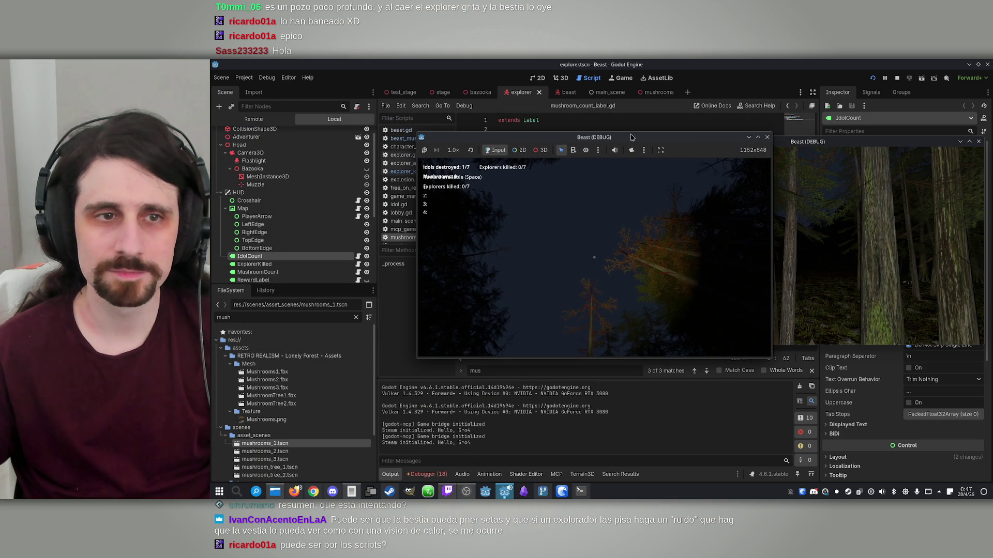
# Browse the running game's Remote scene tree, expanding Stage and filtering nodes by name
pyautogui.click(253, 119)
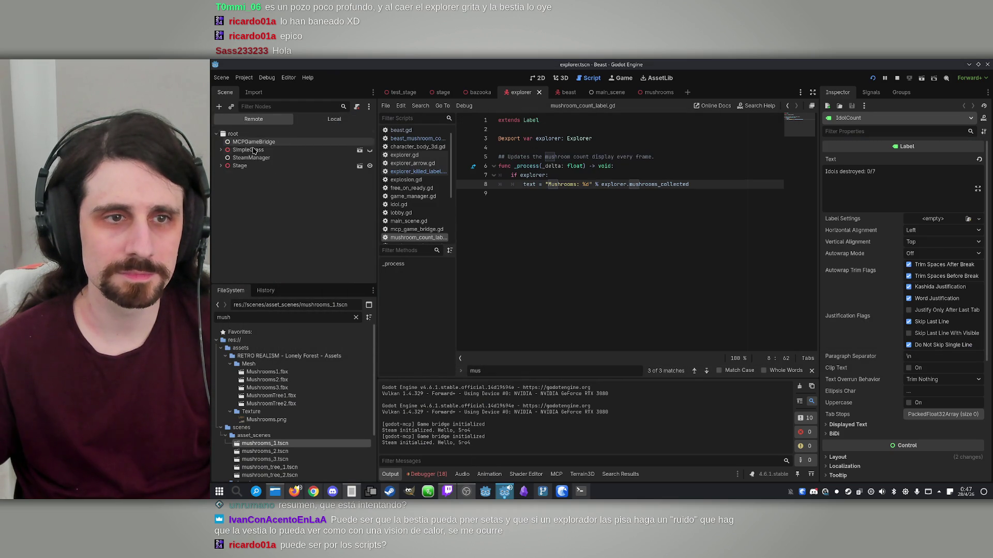
pyautogui.click(219, 166)
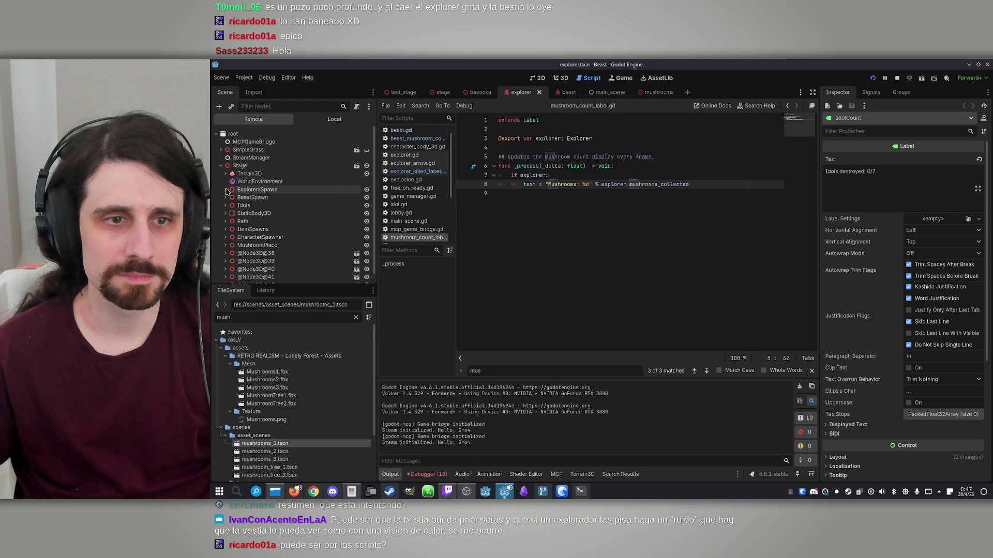
pyautogui.scroll(-1, 228, 201)
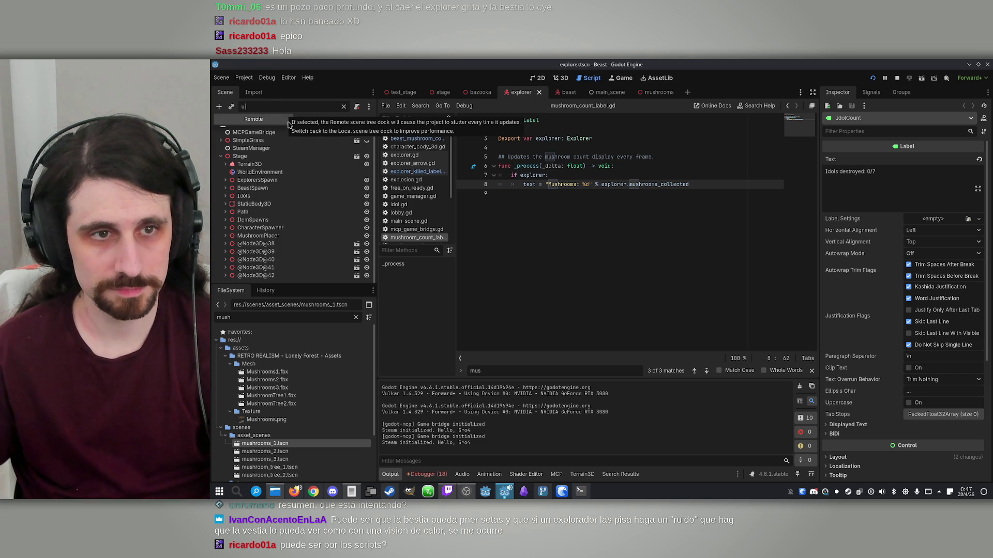
pyautogui.click(263, 106)
pyautogui.write('u')
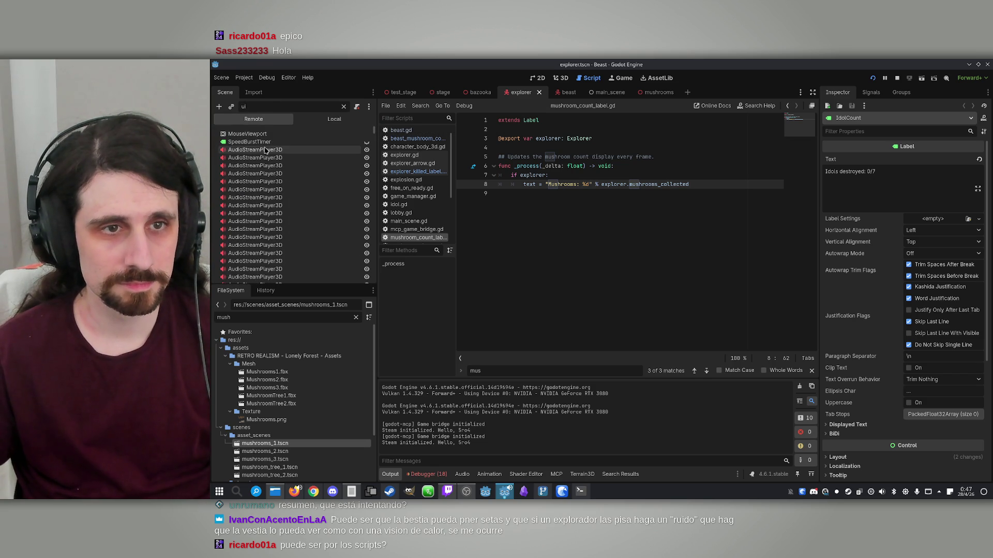
pyautogui.scroll(-2, 264, 183)
pyautogui.scroll(-10, 279, 178)
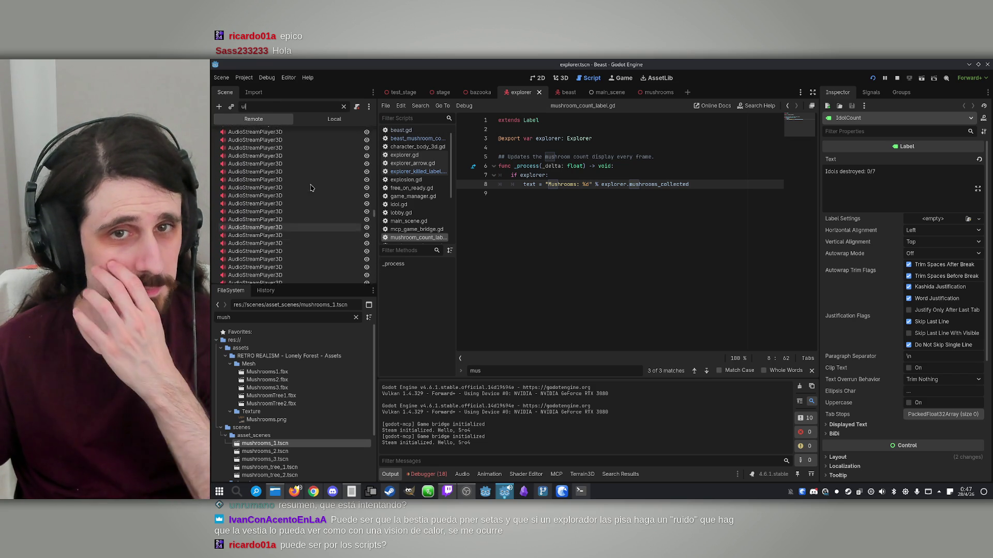
# Compare the beast scene's tree, then filter the explorer scene for 'hud' and select HUD
pyautogui.click(569, 92)
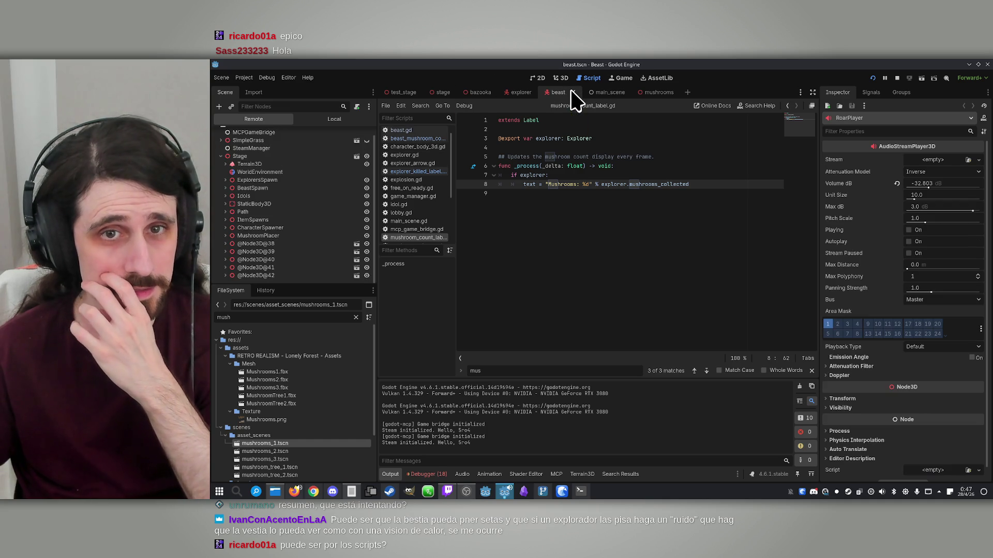
pyautogui.click(334, 119)
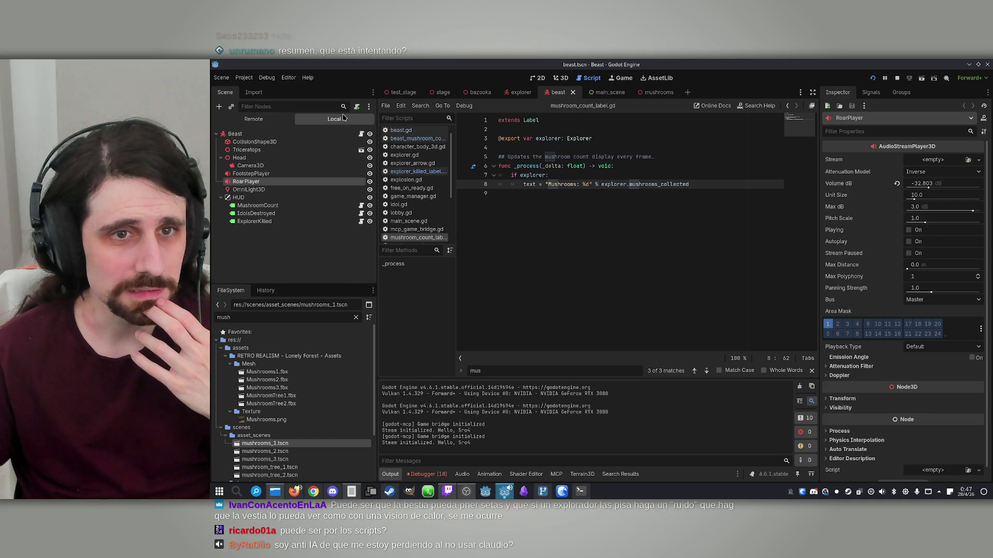
pyautogui.click(519, 93)
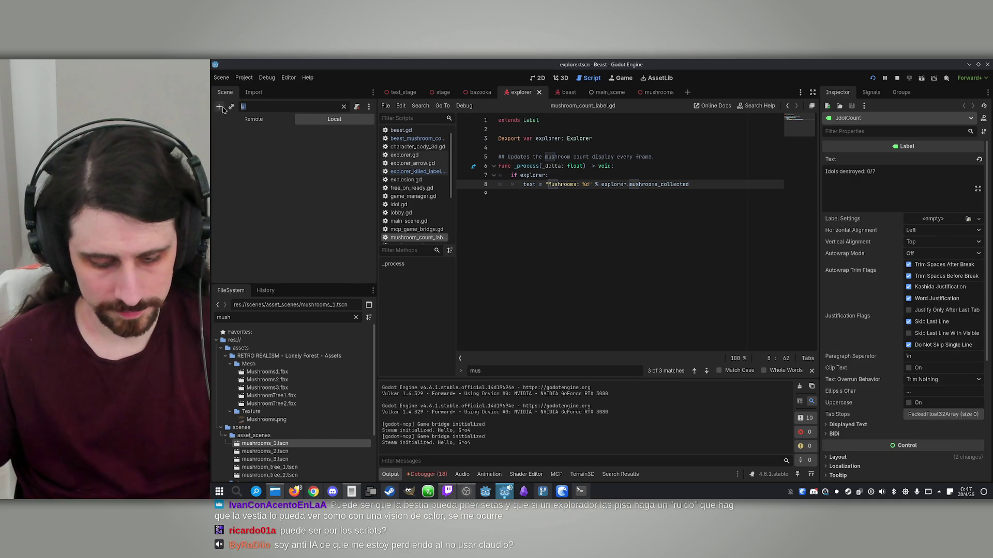
pyautogui.press('BackSpace')
pyautogui.press('BackSpace')
pyautogui.write('hui')
pyautogui.press('BackSpace')
pyautogui.write('d')
pyautogui.click(252, 134)
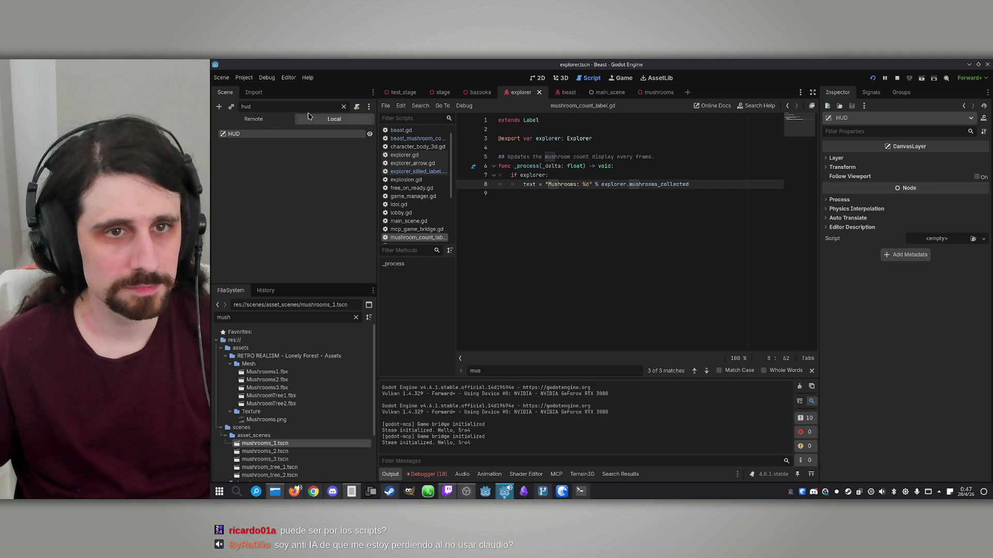
# Inspect the IdolCount, ExplorerKilled, MushroomCount and RewardLabel nodes, collapsing RewardScreen and AbilityInventory
pyautogui.click(343, 106)
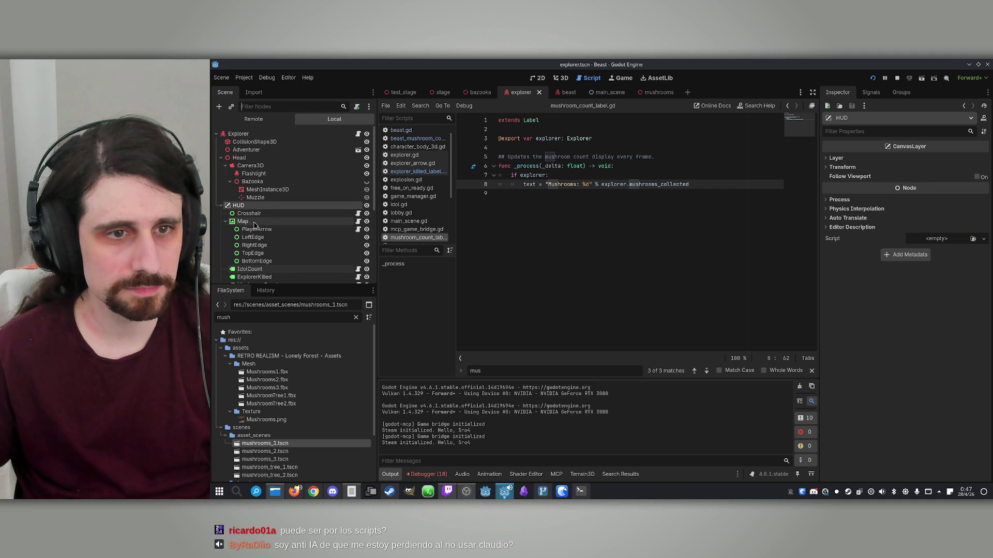
pyautogui.scroll(-1, 261, 233)
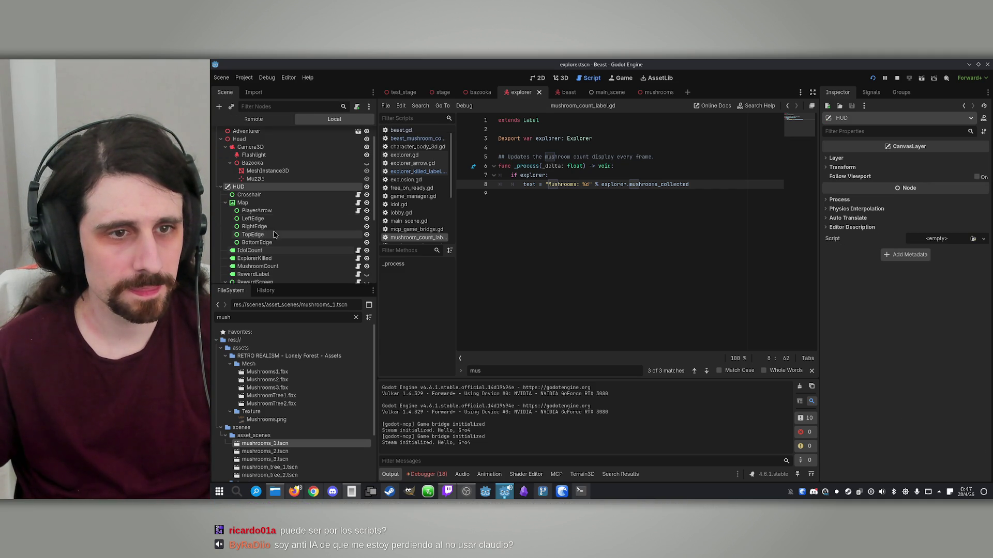
pyautogui.scroll(-2, 269, 223)
pyautogui.click(264, 214)
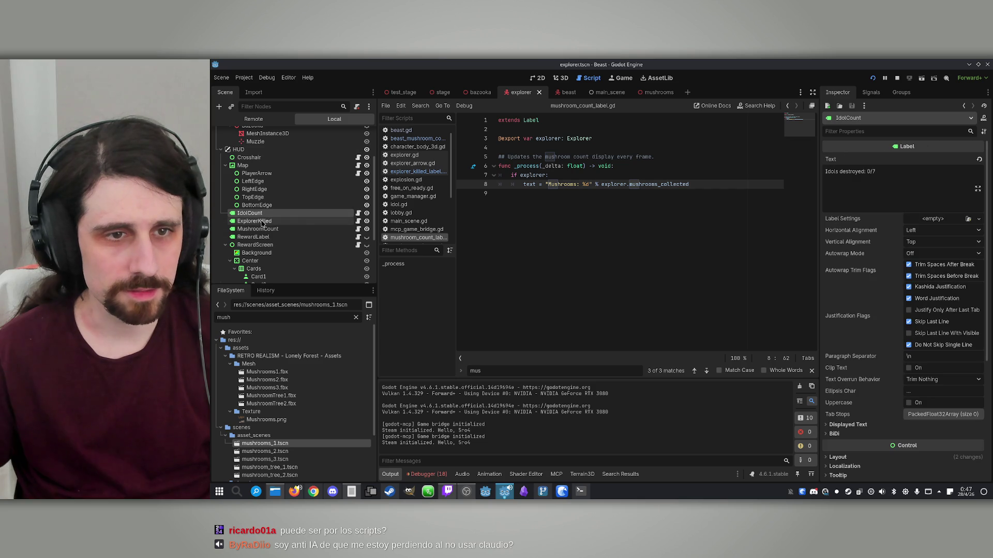
pyautogui.click(261, 221)
pyautogui.click(259, 229)
pyautogui.click(257, 238)
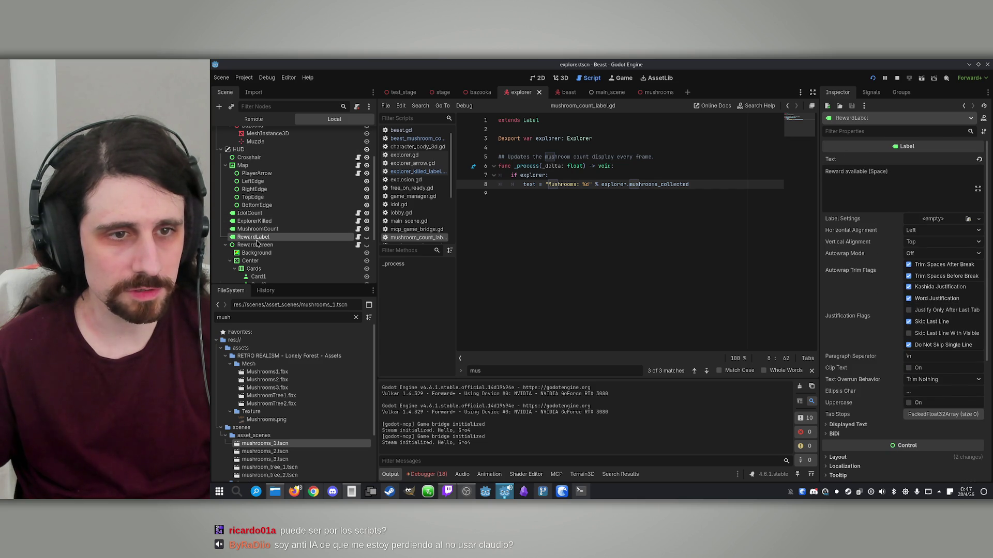
pyautogui.scroll(-2, 257, 243)
pyautogui.click(226, 209)
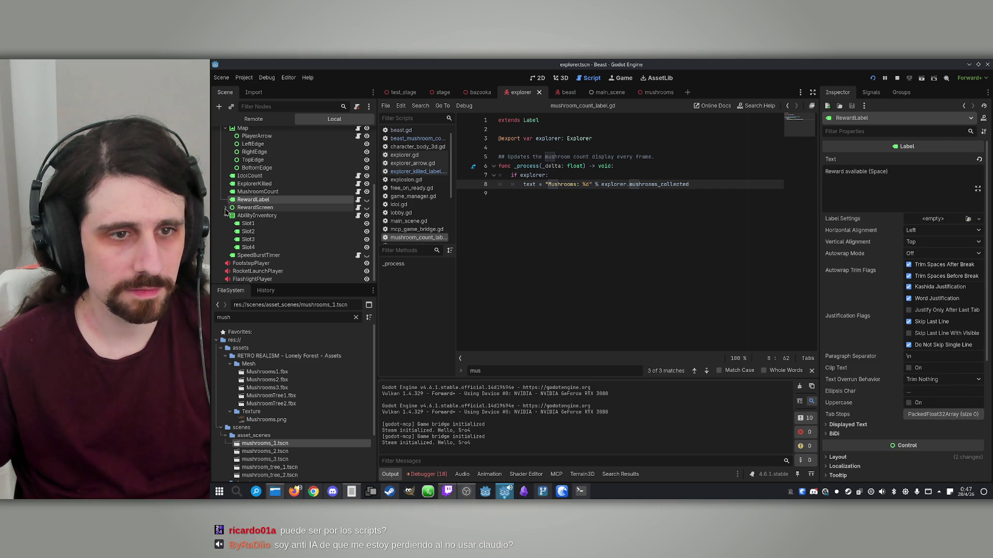
pyautogui.click(226, 216)
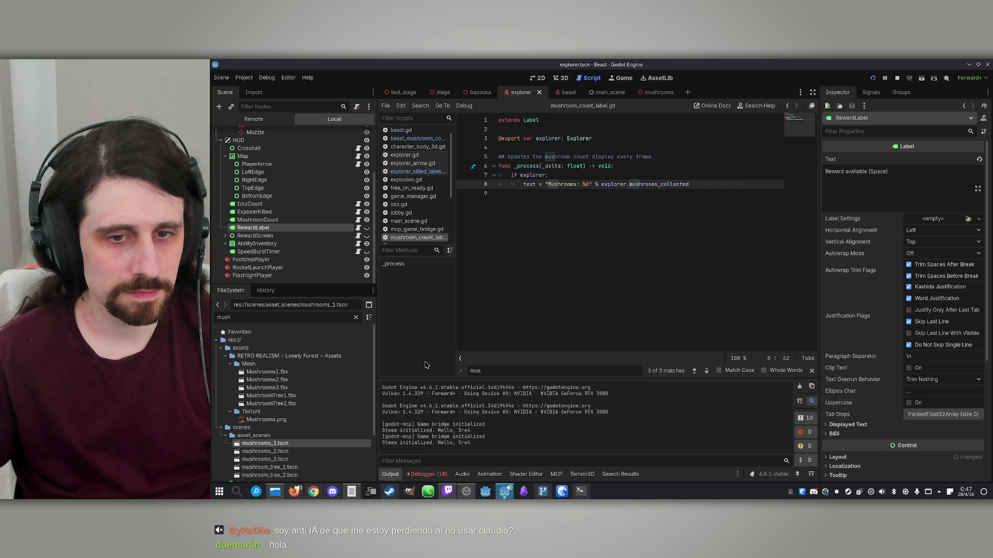
# Recheck the Remote tree against the explorer scene, then stop the test match
pyautogui.click(262, 120)
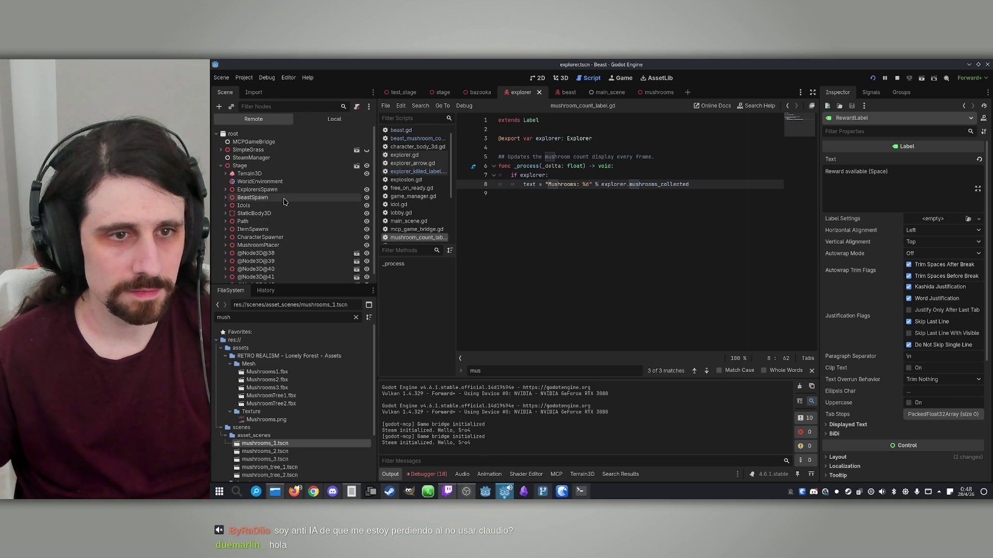
pyautogui.click(336, 119)
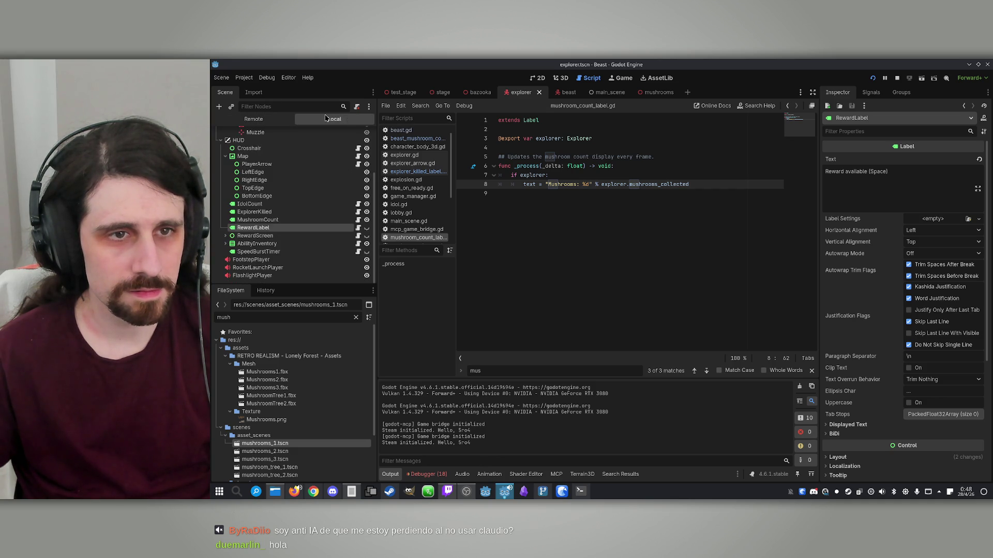
pyautogui.click(897, 78)
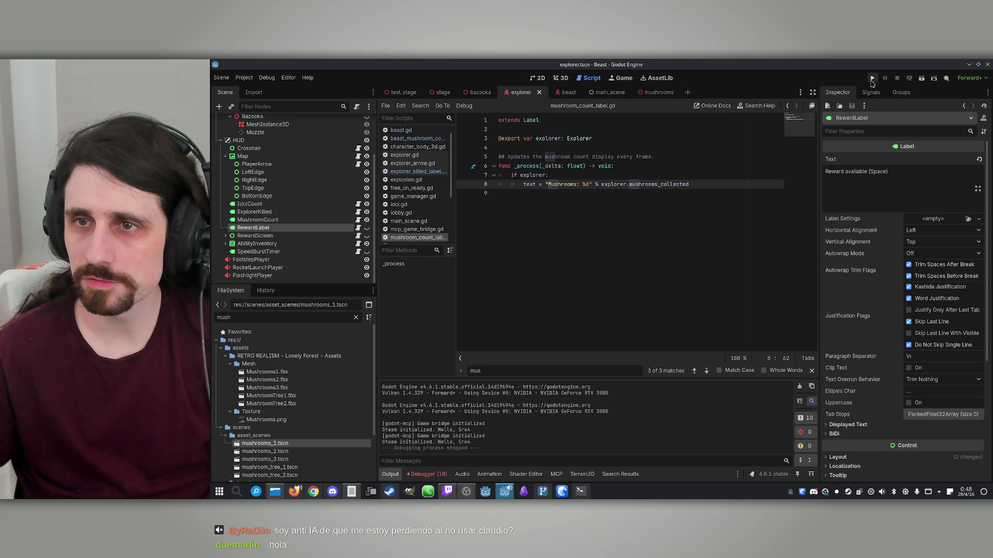
# Run the game offline as the Explorer to check the HUD counters, then stop it
pyautogui.click(872, 79)
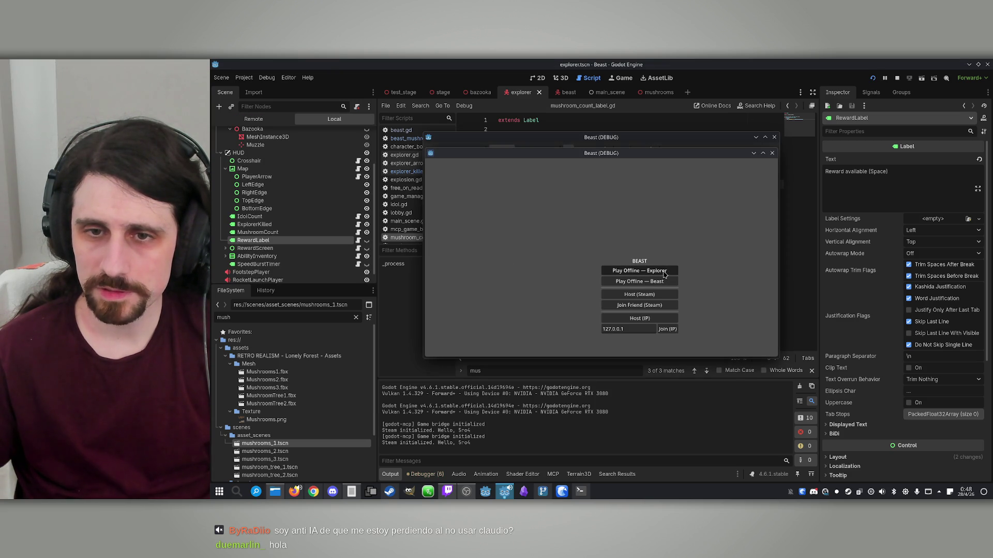
pyautogui.click(664, 274)
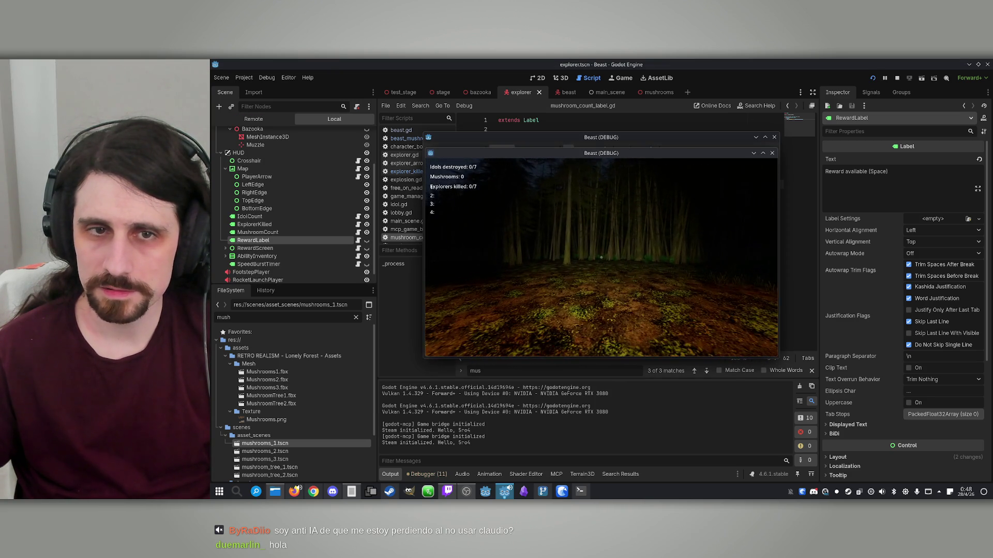
pyautogui.press('super')
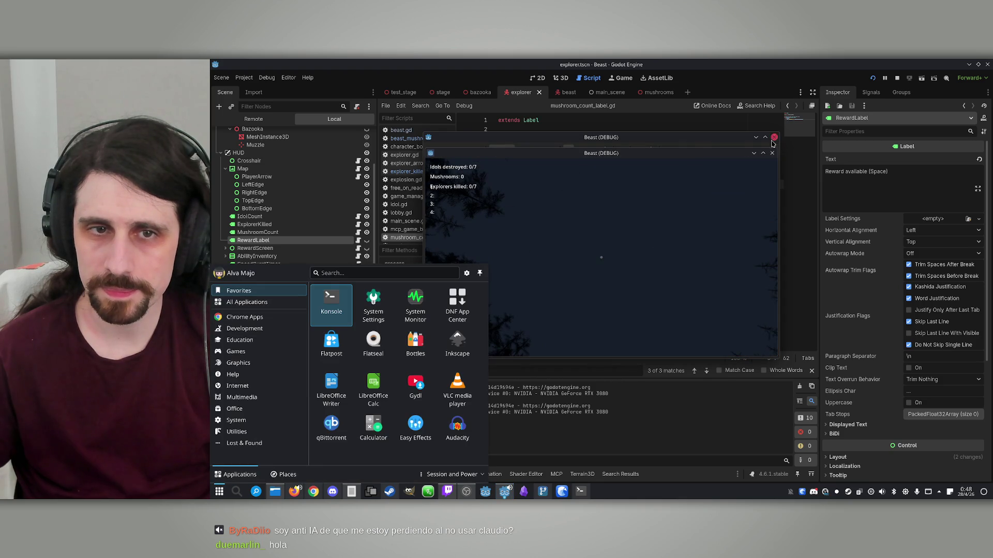
pyautogui.click(896, 78)
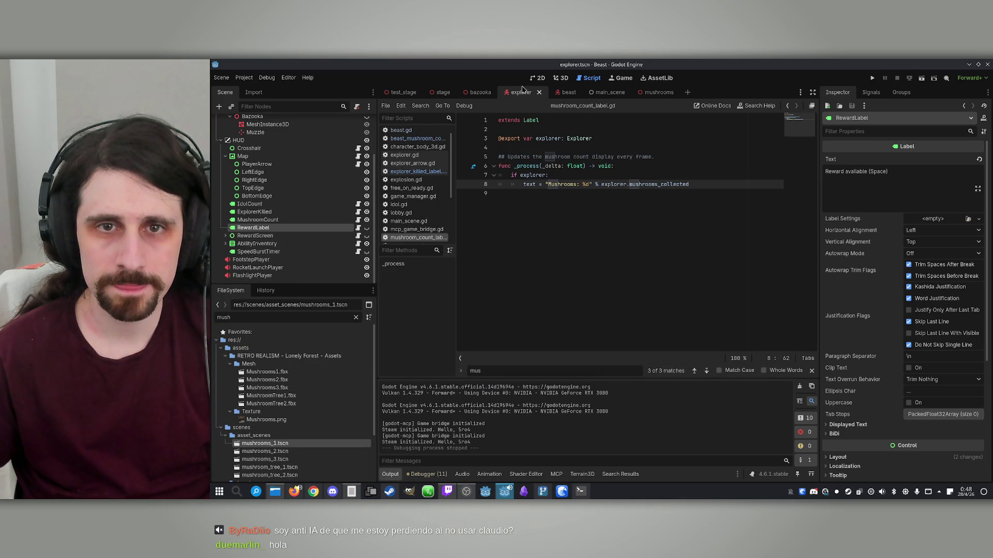
# Drag the ExplorerKilled label to the right of Idols destroyed on the HUD, then save and run
pyautogui.click(560, 79)
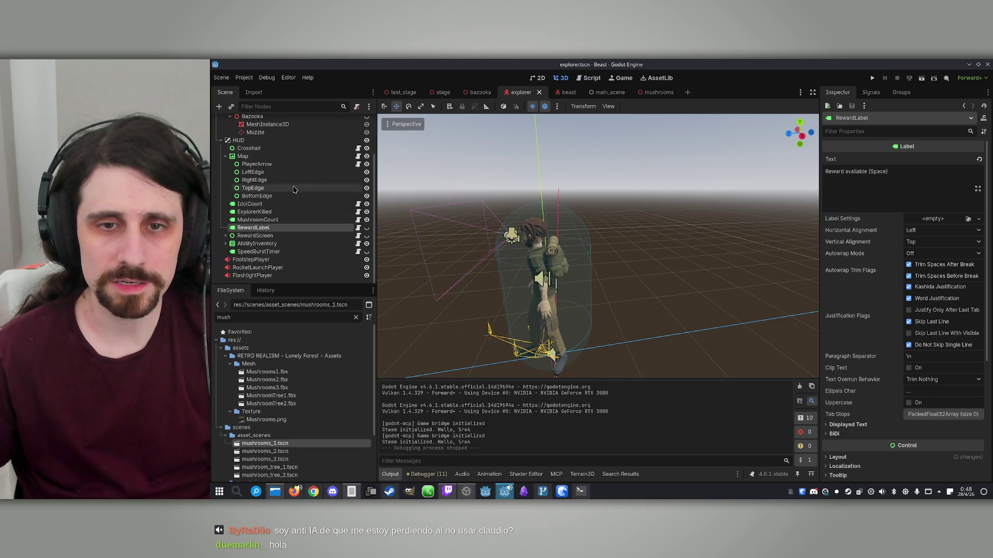
pyautogui.click(261, 205)
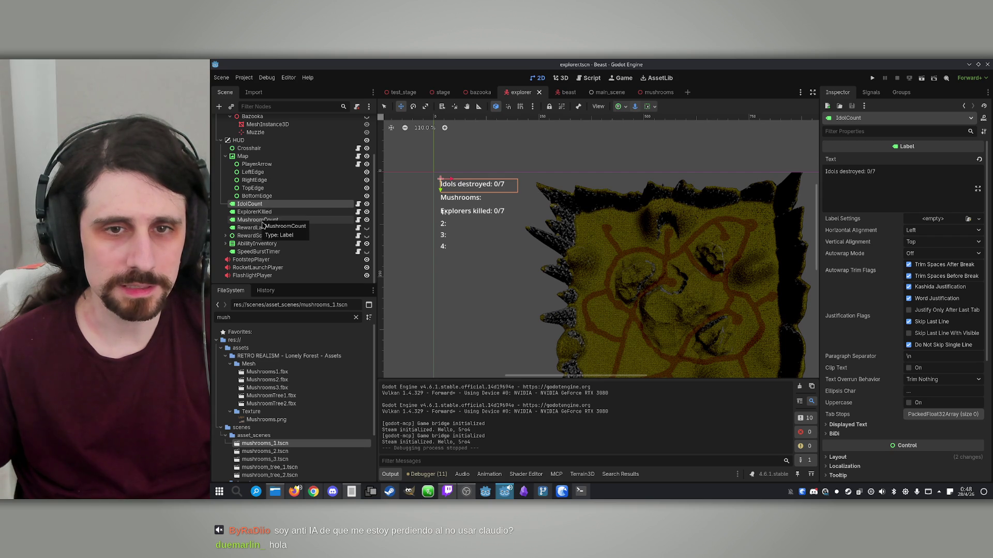
pyautogui.click(269, 212)
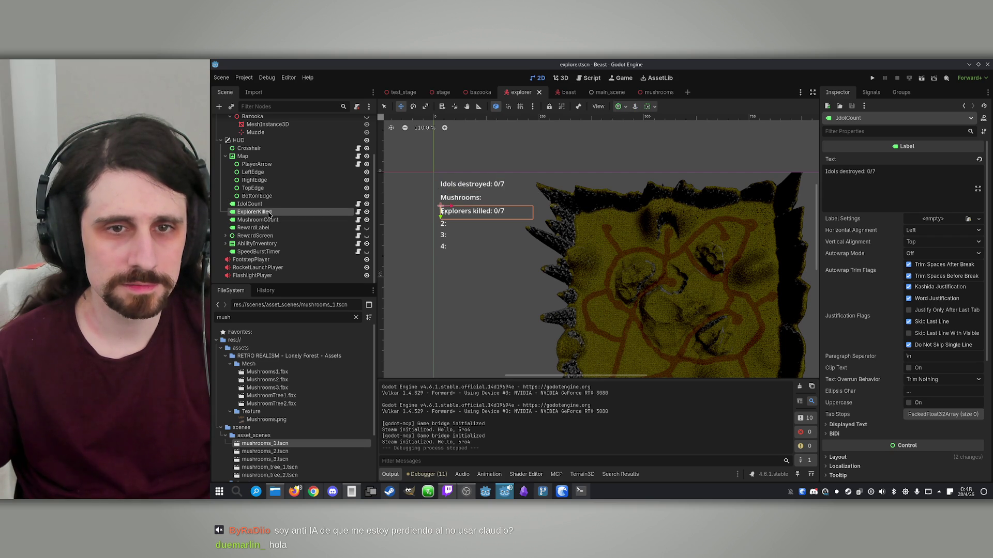
pyautogui.moveTo(440, 217); pyautogui.dragTo(447, 190)
pyautogui.click(269, 220)
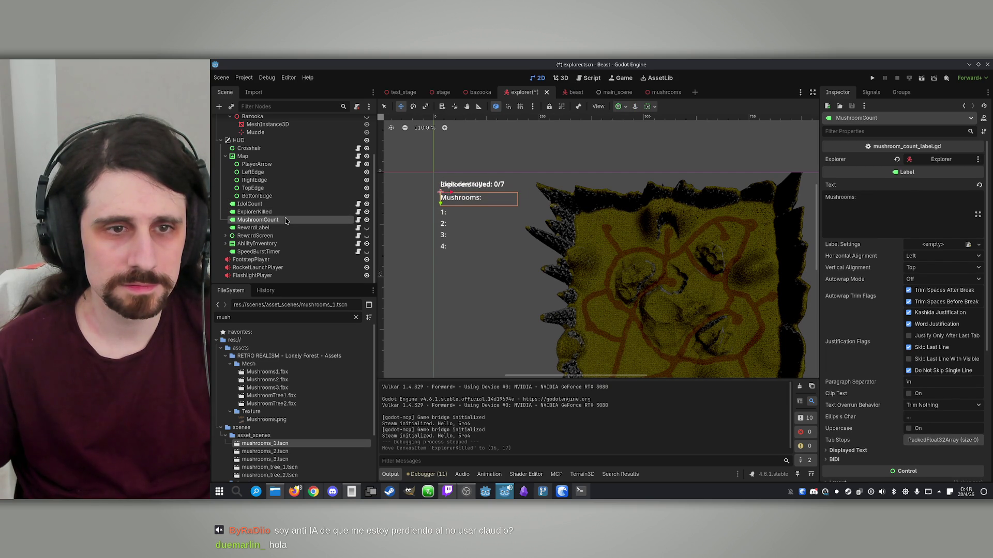
pyautogui.click(284, 213)
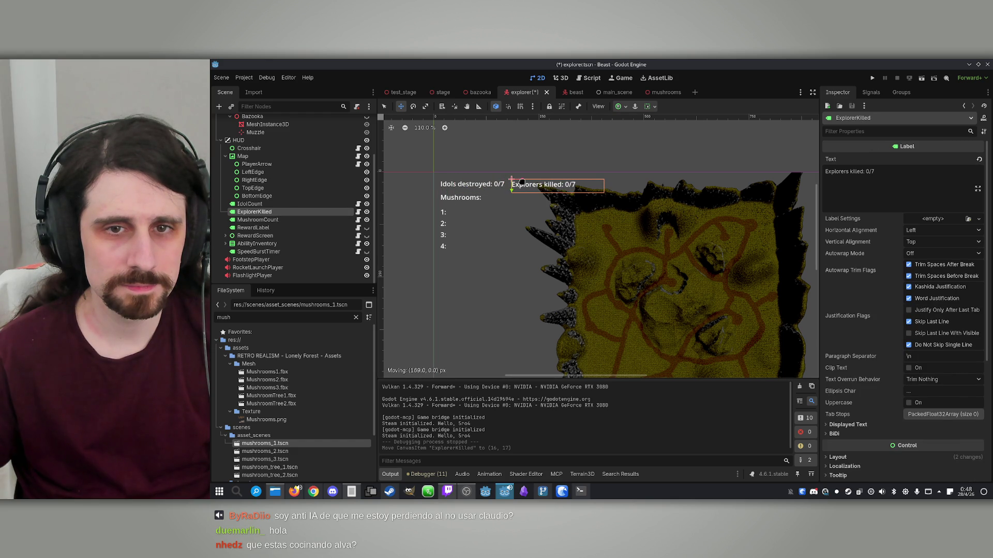
pyautogui.moveTo(521, 182); pyautogui.dragTo(522, 182)
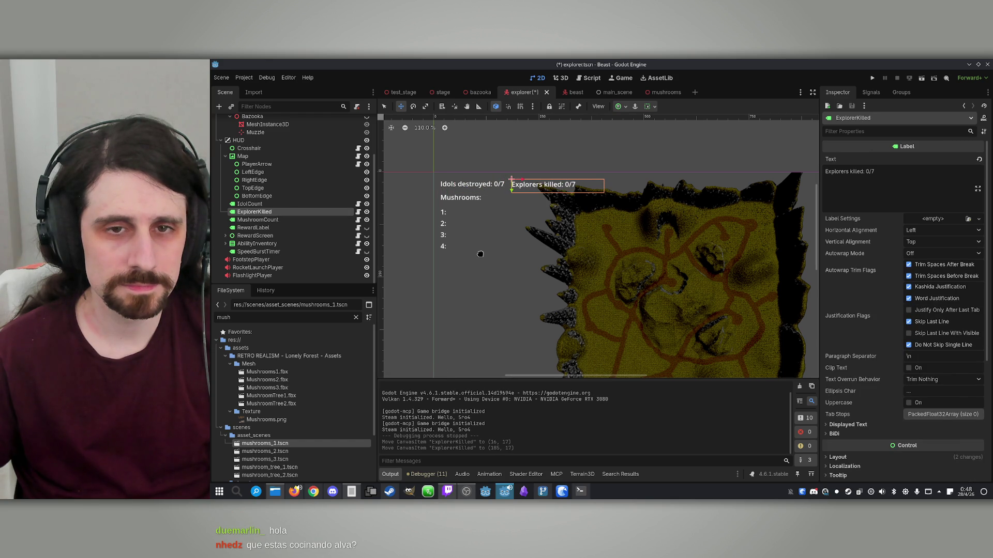
pyautogui.click(873, 79)
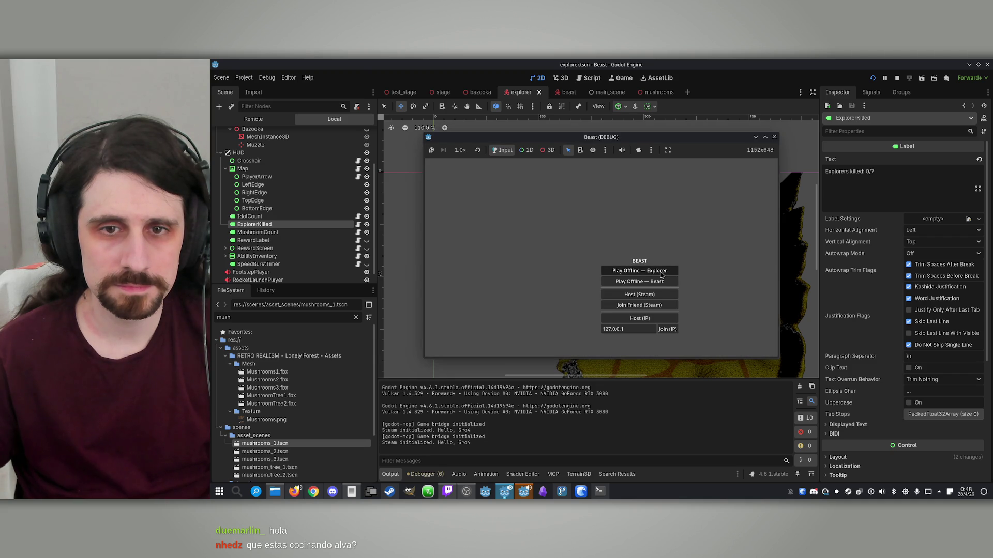
# Play offline as the Explorer, walk forward to check the HUD row, then stop the game
pyautogui.click(639, 270)
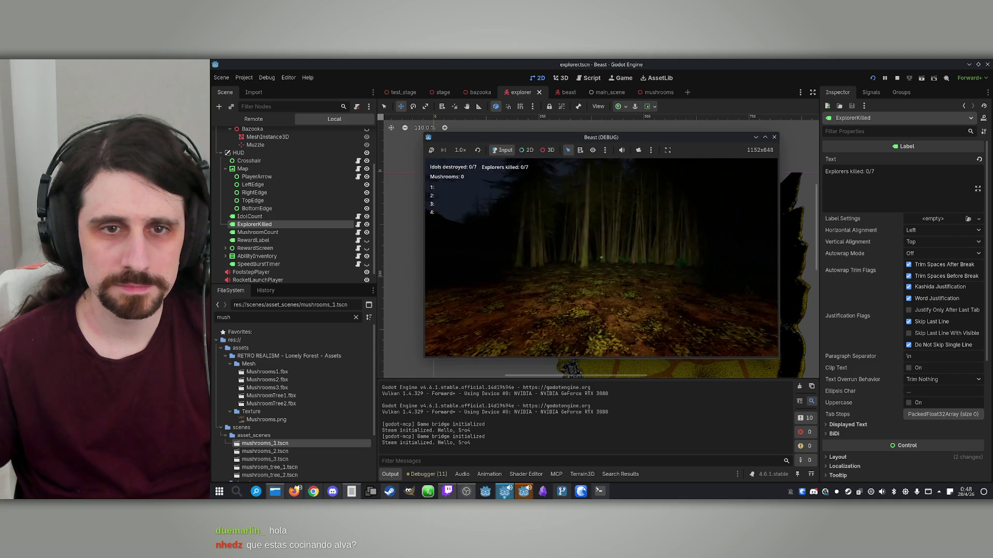
pyautogui.press('w')
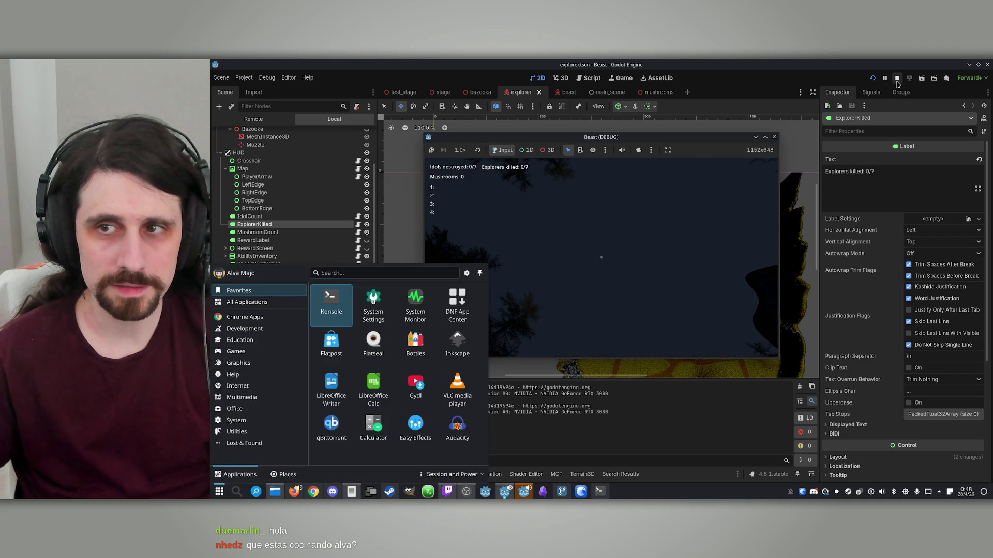
pyautogui.click(898, 78)
pyautogui.click(280, 228)
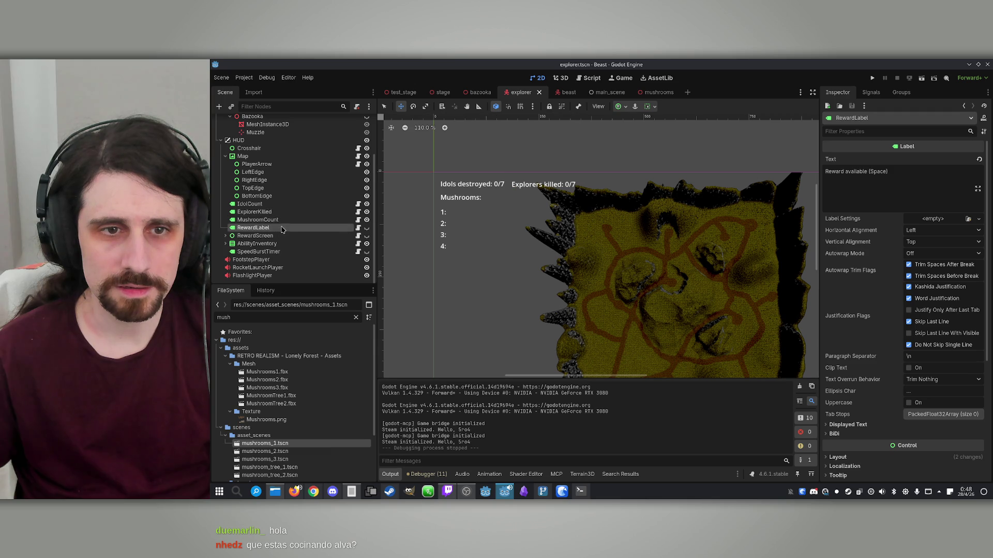
# Make RewardLabel visible and position it on the HUD's top row at (473, 16)
pyautogui.click(367, 228)
pyautogui.scroll(-4, 484, 205)
pyautogui.scroll(2, 484, 205)
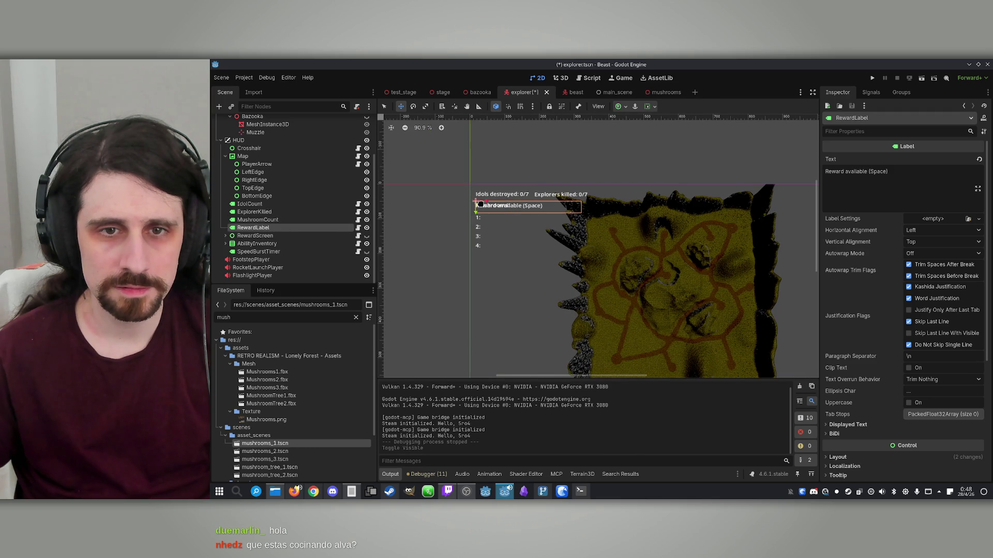
pyautogui.moveTo(477, 213)
pyautogui.mouseDown()
pyautogui.moveTo(478, 202)
pyautogui.moveTo(515, 192)
pyautogui.moveTo(730, 199)
pyautogui.mouseUp()
pyautogui.moveTo(729, 198)
pyautogui.mouseDown()
pyautogui.moveTo(573, 213)
pyautogui.moveTo(655, 213)
pyautogui.moveTo(607, 192)
pyautogui.moveTo(551, 193)
pyautogui.moveTo(565, 193)
pyautogui.mouseUp()
pyautogui.hotkey('ctrl', 'z')
pyautogui.moveTo(673, 190); pyautogui.dragTo(589, 194)
# Save the explorer scene, hide RewardLabel again, and begin renaming MushroomCount
pyautogui.click(291, 221)
pyautogui.hotkey('ctrl', 's')
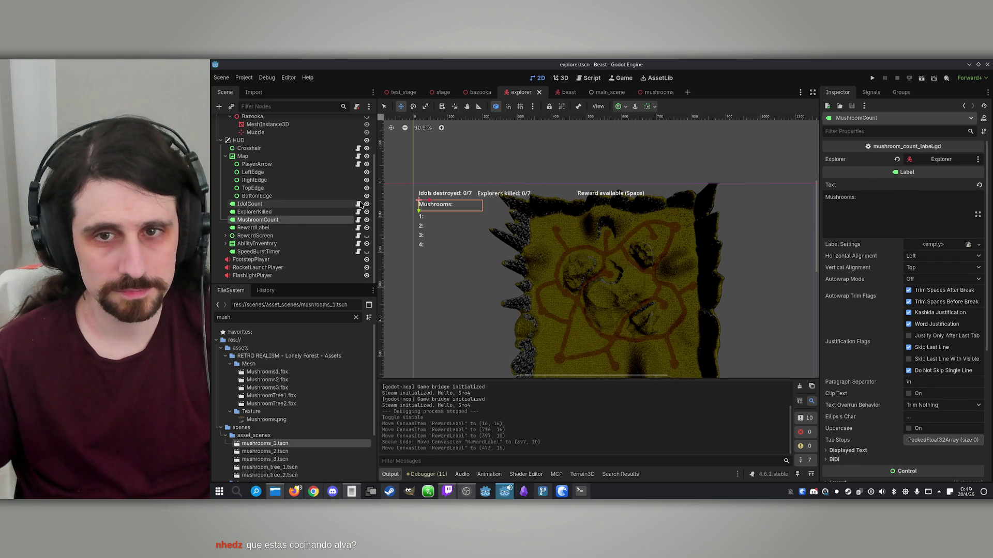
pyautogui.click(366, 227)
pyautogui.press('F2')
pyautogui.write('s')
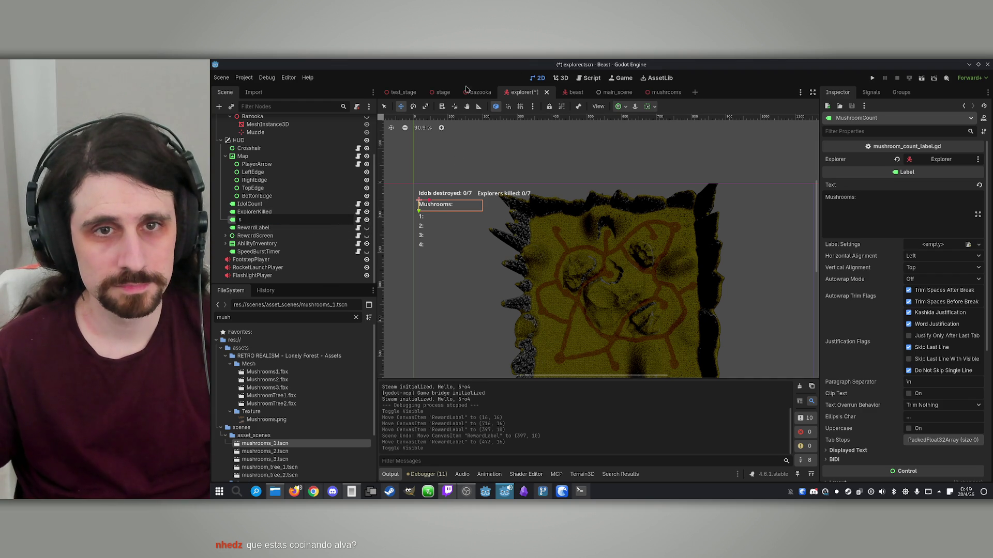
# Open the stage scene, collapse ItemSpawns, and fly through the forest to frame mushrooms_1
pyautogui.click(442, 93)
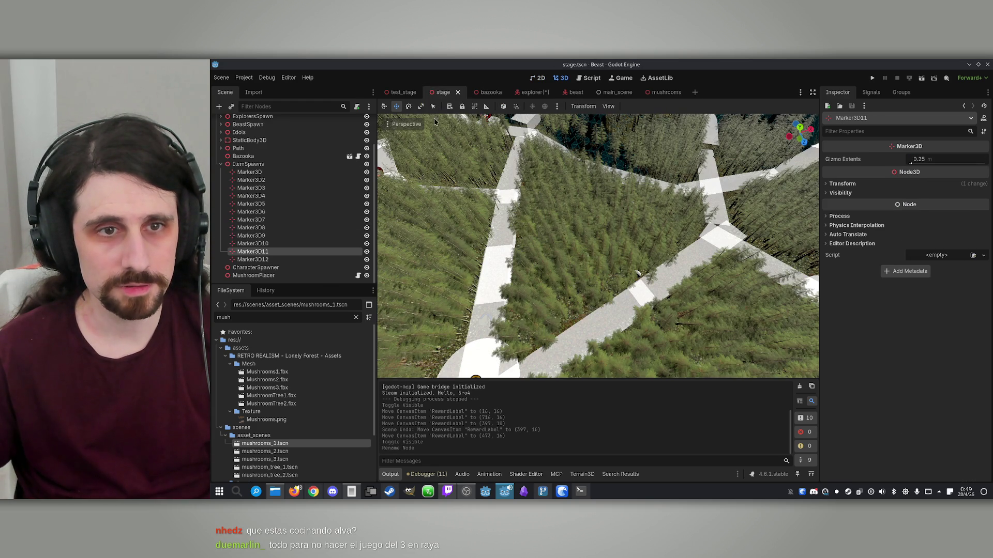
pyautogui.scroll(2, 259, 207)
pyautogui.click(222, 201)
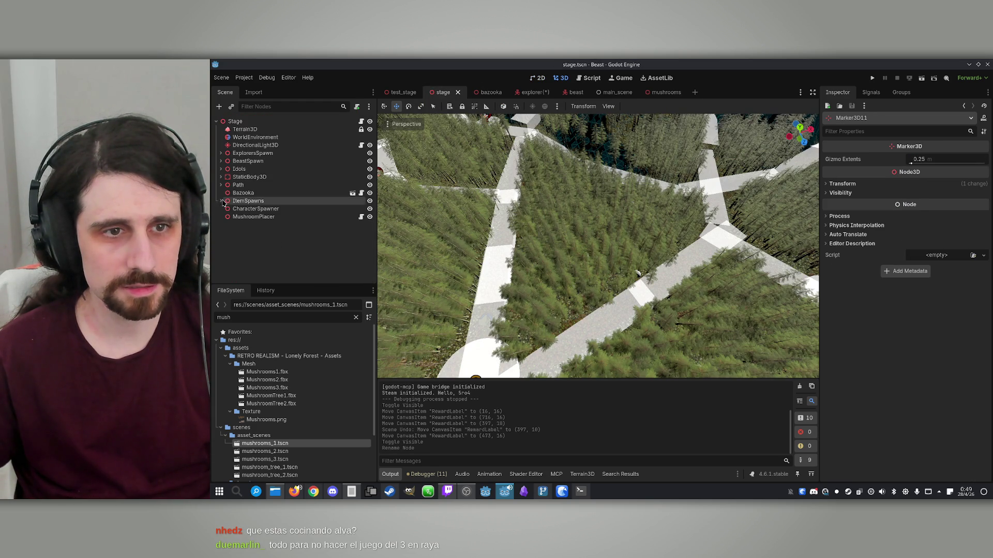
pyautogui.press('f')
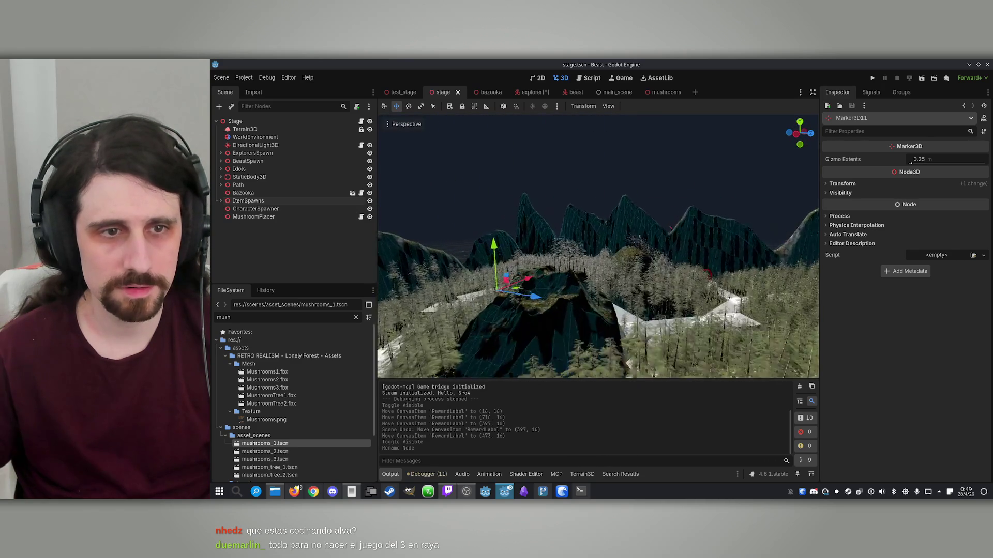
pyautogui.press('f')
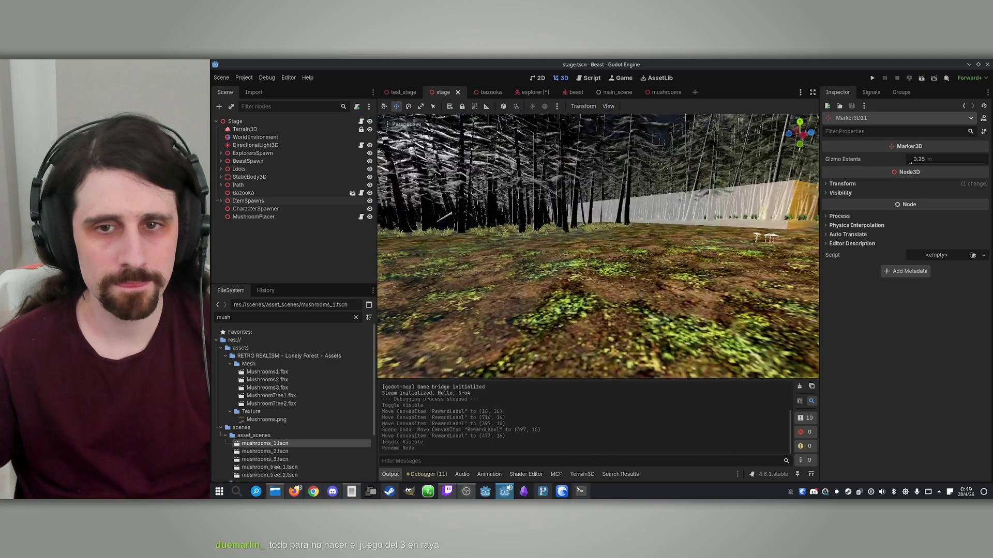
pyautogui.press('w')
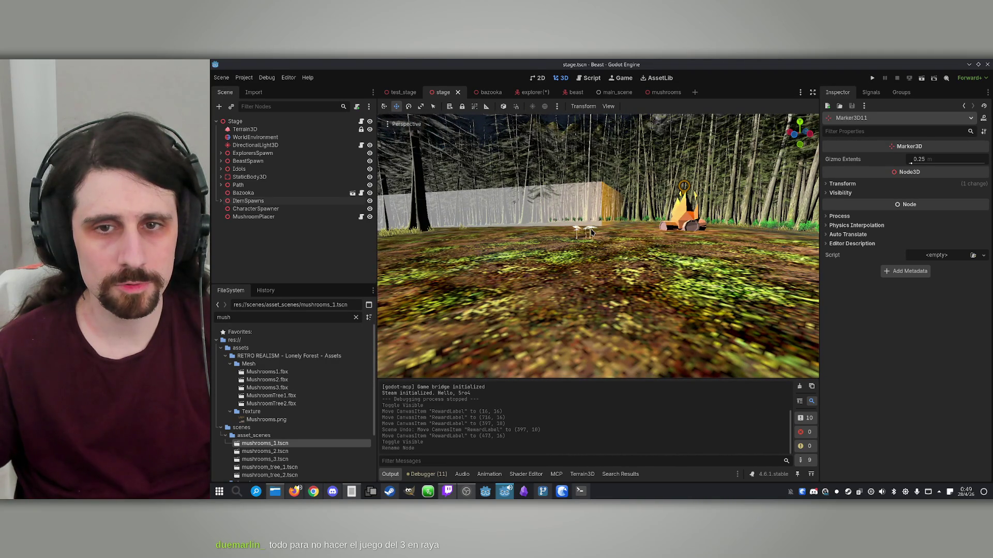
pyautogui.click(592, 233)
pyautogui.press('w')
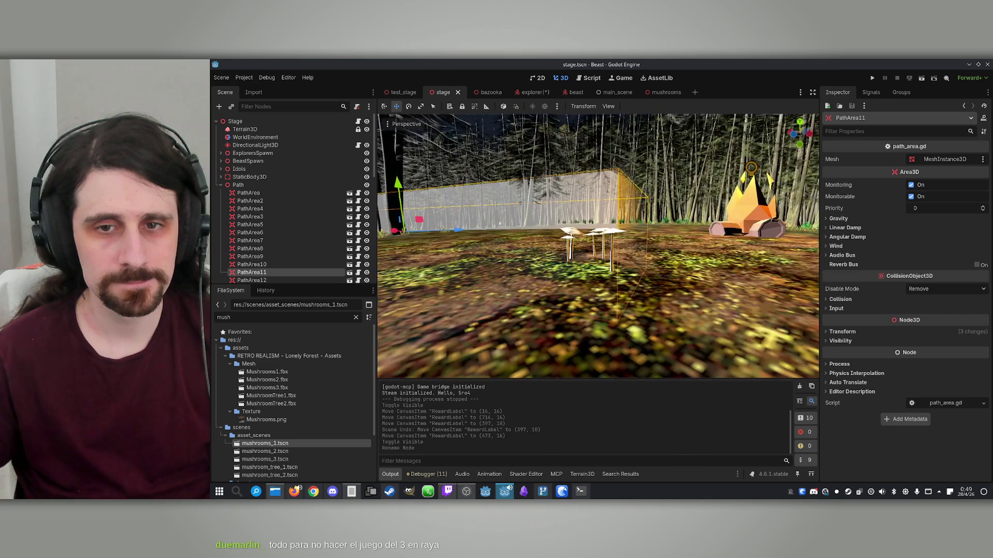
pyautogui.click(617, 232)
pyautogui.press('f')
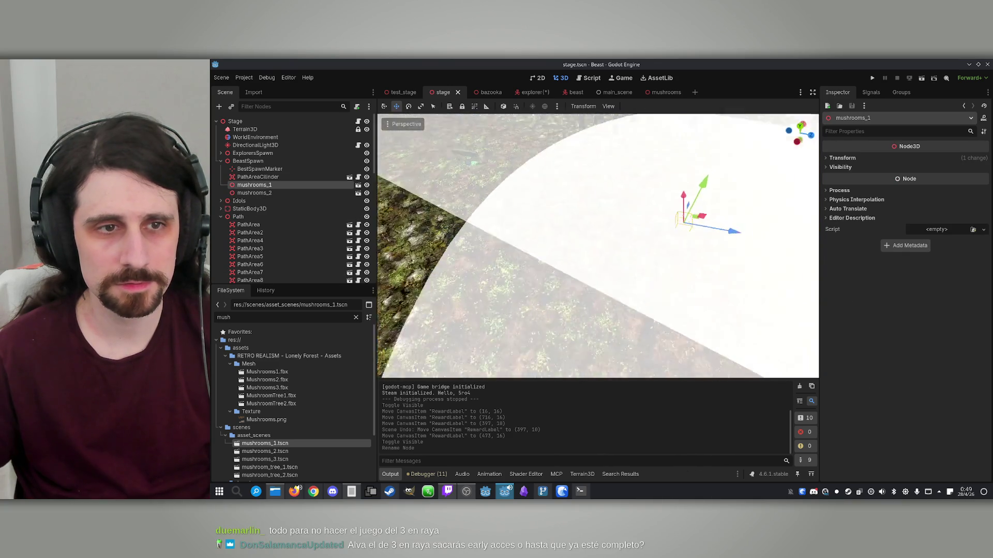
# Delete the mushrooms_1 and mushrooms_2 nodes from the stage
pyautogui.keyDown('shift'); pyautogui.click(260, 194); pyautogui.keyUp('shift')
pyautogui.press('Delete')
pyautogui.press('Return')
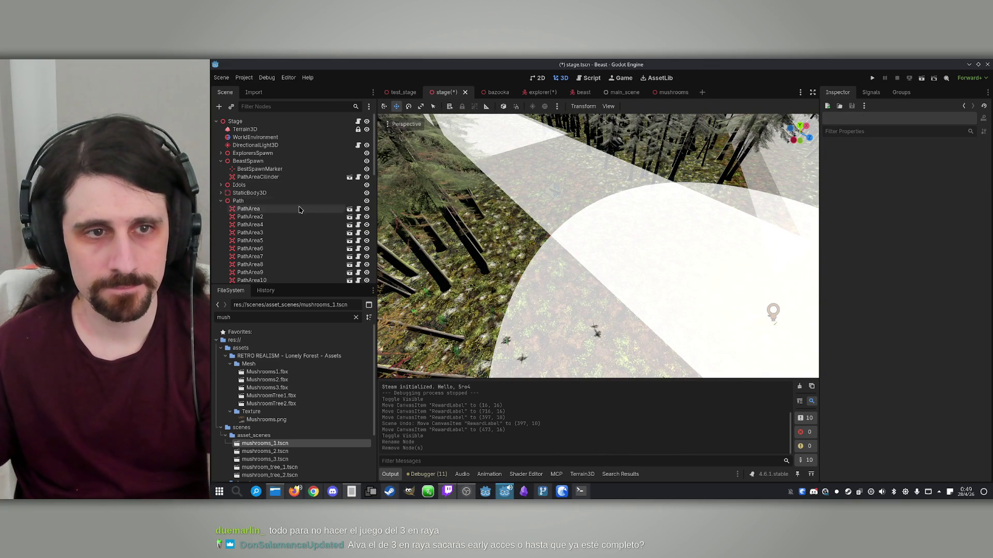
# Collapse the BeastSpawn and Path groups and inspect the MushroomPlacer node's settings
pyautogui.click(224, 161)
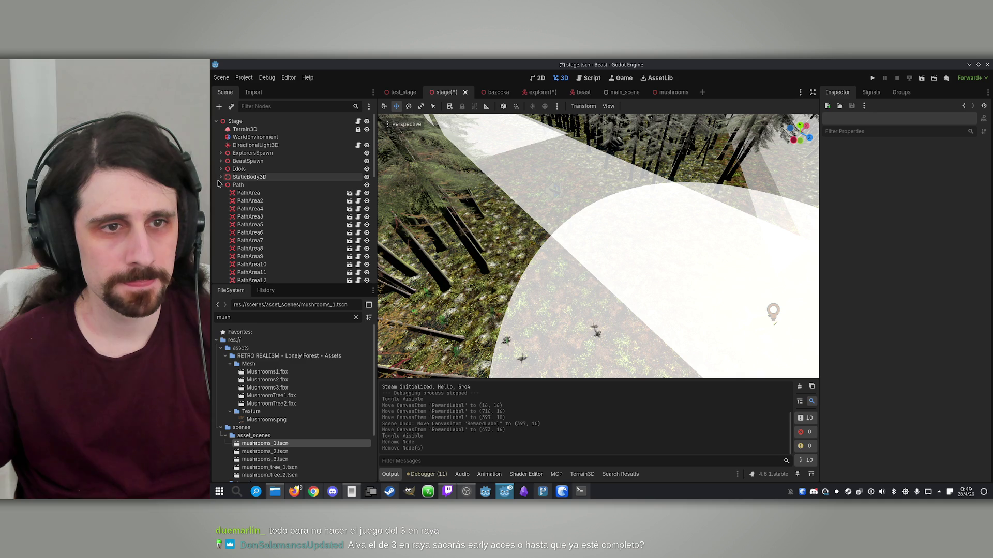
pyautogui.click(246, 193)
pyautogui.click(222, 186)
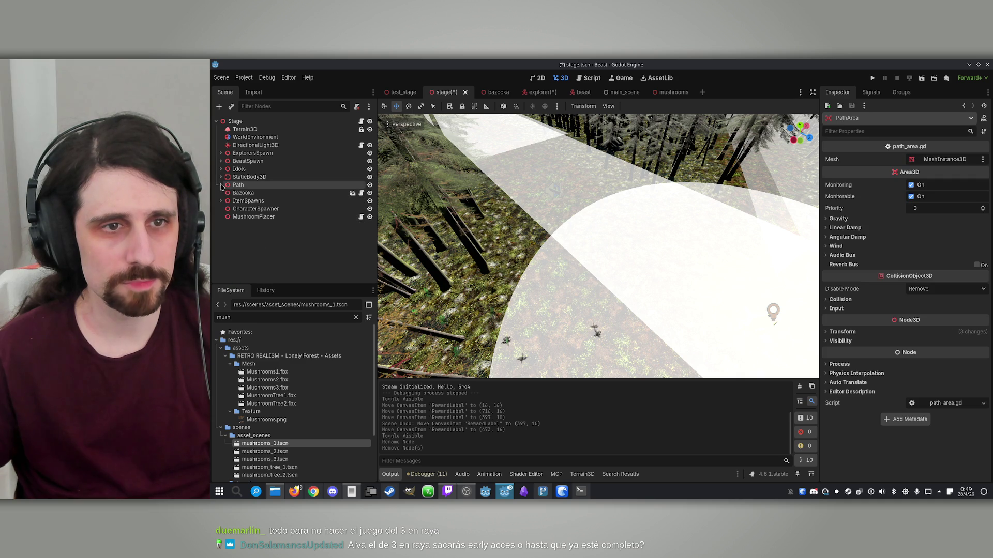
pyautogui.click(264, 209)
pyautogui.click(261, 217)
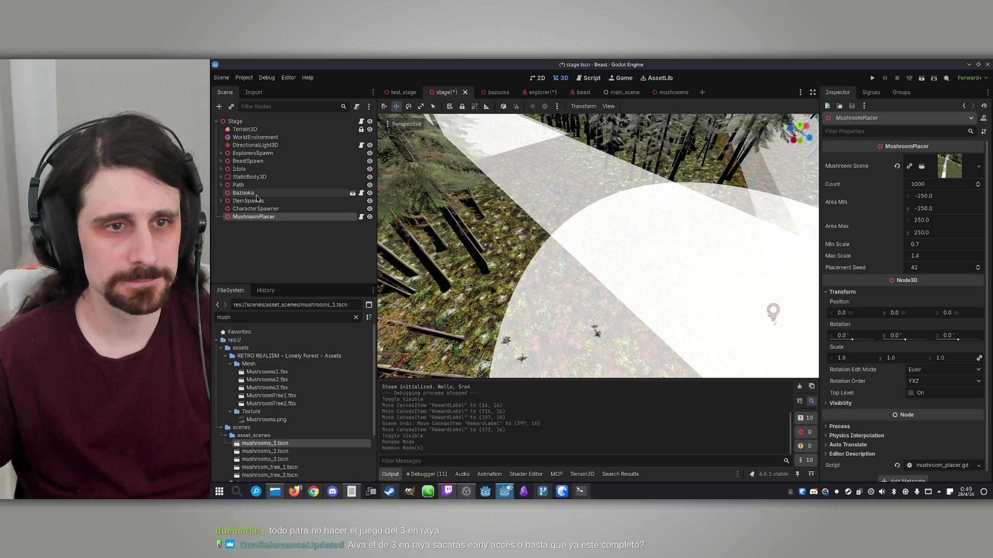
# Move Bazooka to be Stage's first child and save the stage scene
pyautogui.click(254, 194)
pyautogui.press('f')
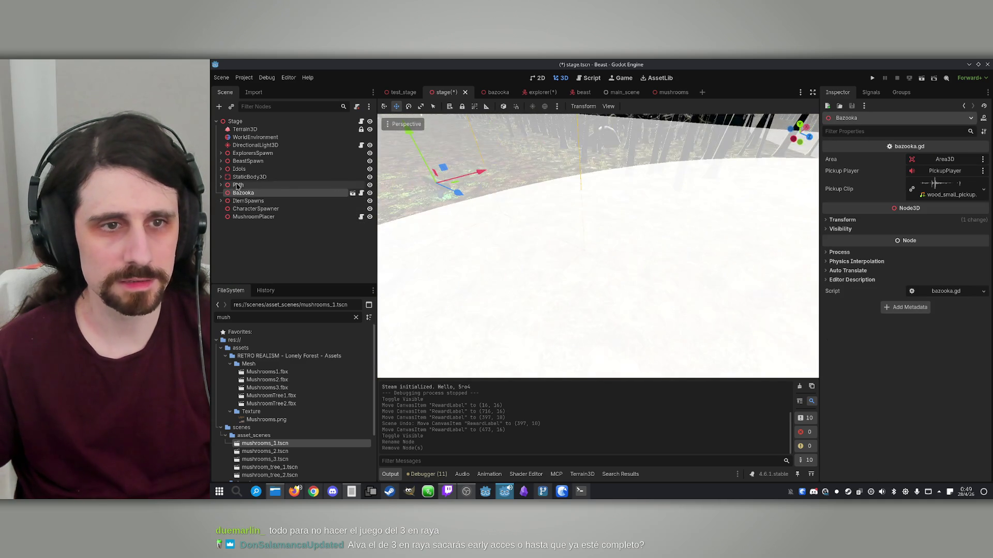
pyautogui.moveTo(253, 164); pyautogui.dragTo(250, 127)
pyautogui.moveTo(525, 210); pyautogui.dragTo(530, 200)
pyautogui.click(525, 210)
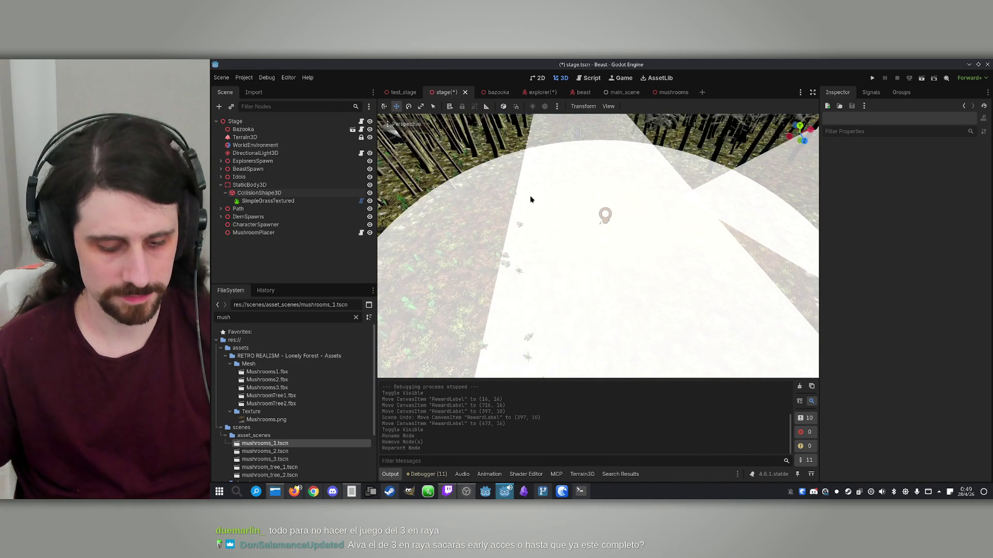
pyautogui.hotkey('ctrl', 's')
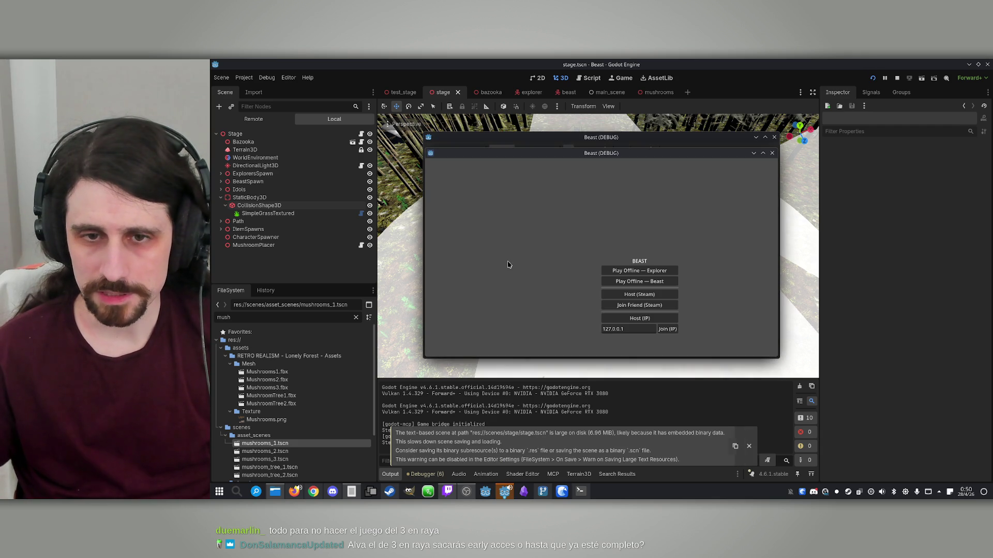
# Host a lobby over IP, join it from the second window, take the Beast role and start the match
pyautogui.moveTo(641, 141); pyautogui.dragTo(434, 143)
pyautogui.click(423, 322)
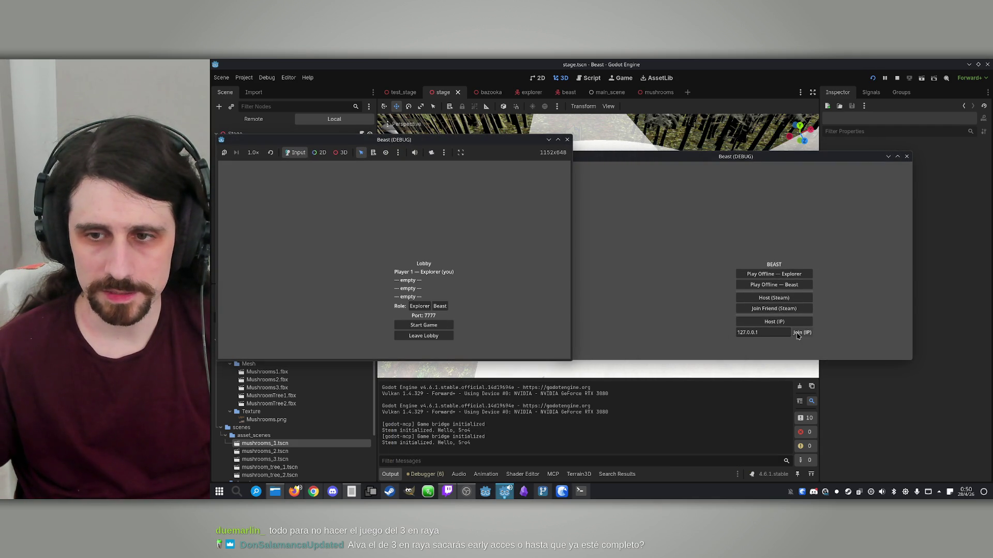
pyautogui.click(802, 333)
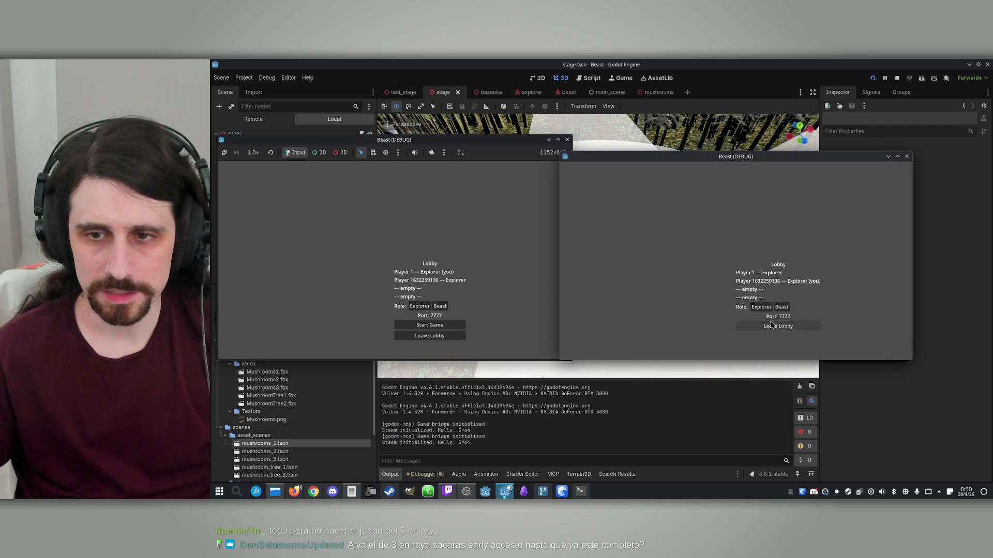
pyautogui.click(441, 308)
pyautogui.click(771, 309)
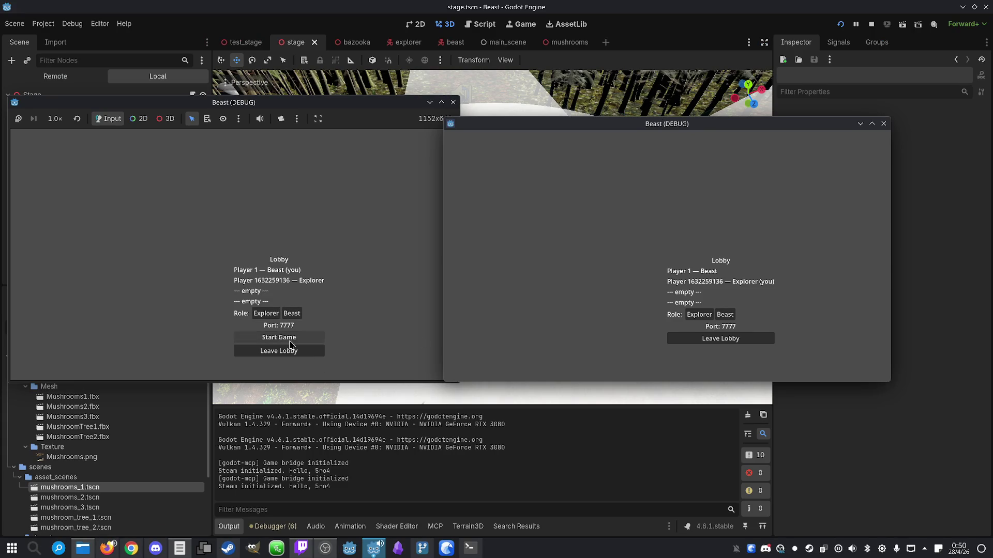
pyautogui.click(288, 342)
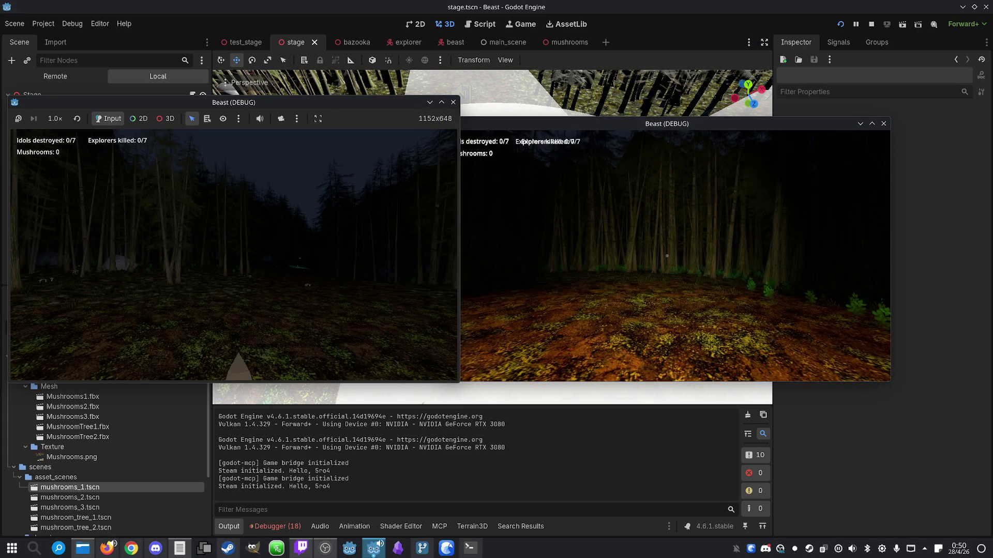
# Spread the two game windows apart to watch the match, then stop both running instances
pyautogui.press('super')
pyautogui.press('super')
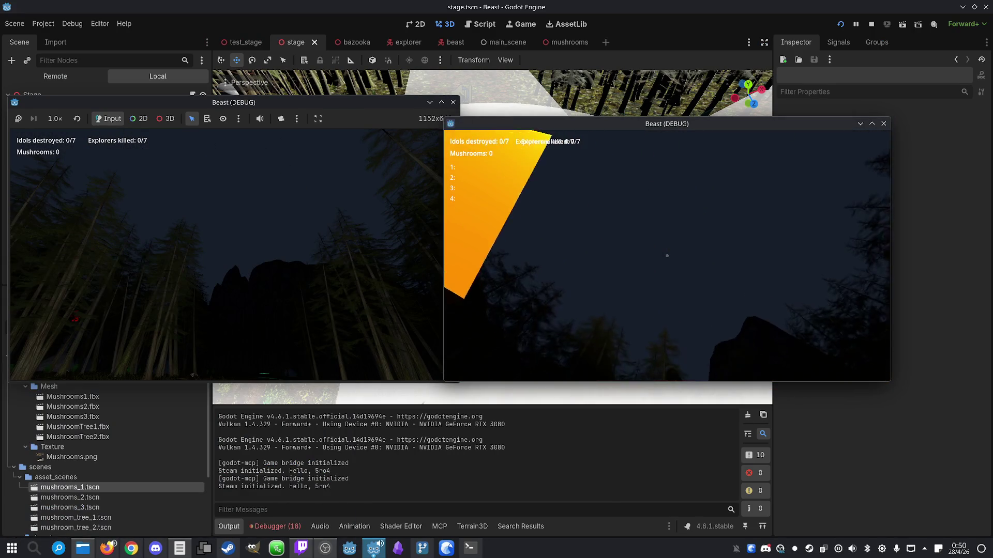
pyautogui.press('super')
pyautogui.moveTo(629, 124); pyautogui.dragTo(709, 132)
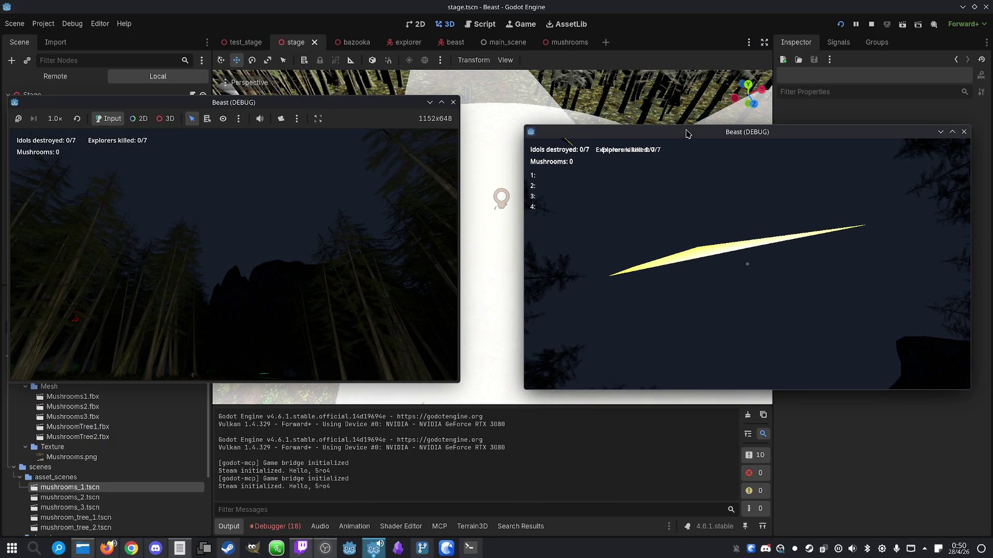
pyautogui.moveTo(231, 107); pyautogui.dragTo(276, 115)
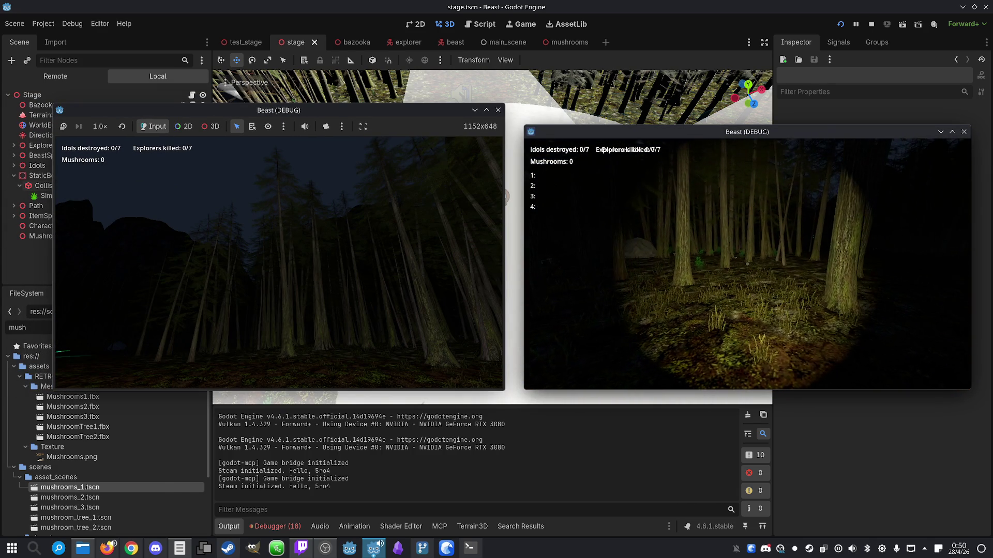
pyautogui.press('super')
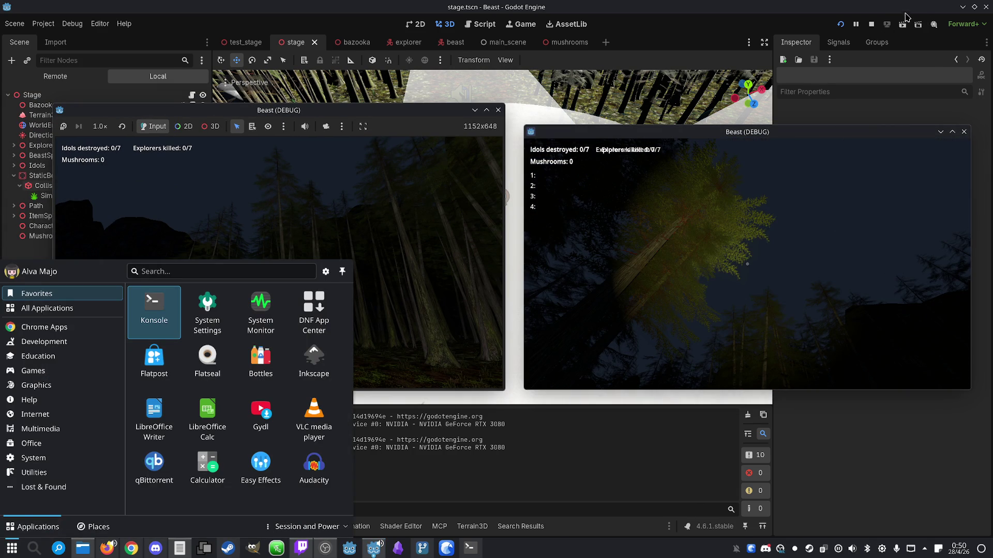
pyautogui.click(873, 24)
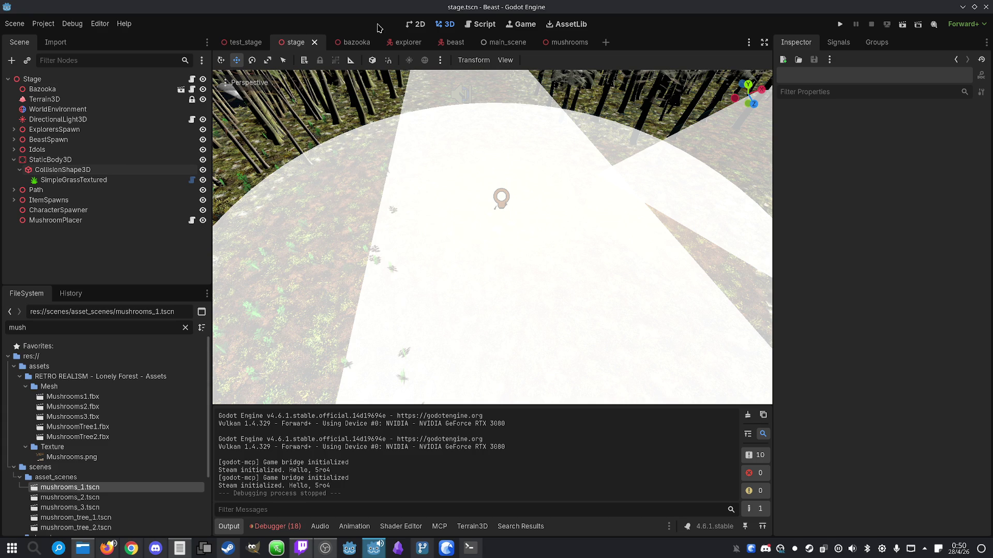
# In the explorer scene, undo the rename so the mushroom label is MushroomCount again
pyautogui.click(407, 42)
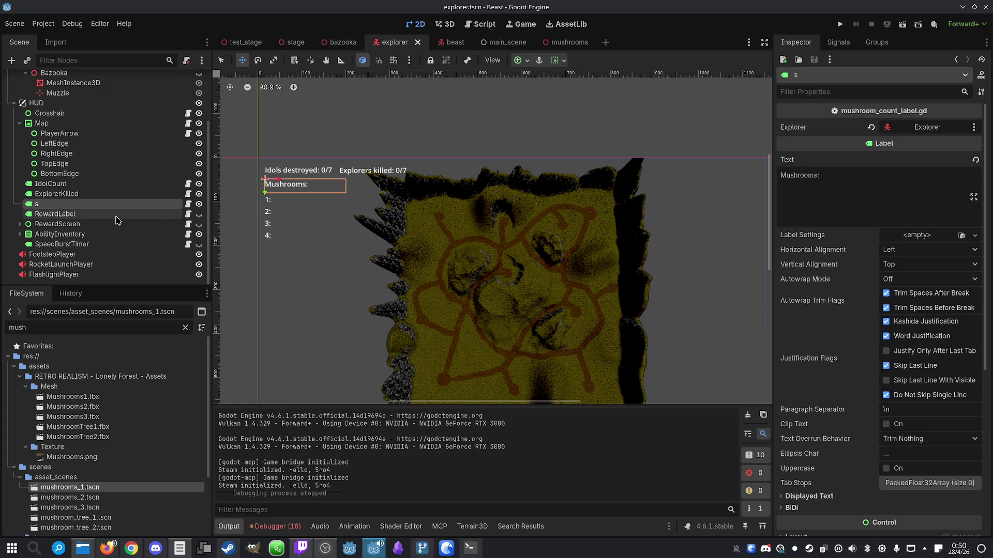
pyautogui.click(108, 194)
pyautogui.hotkey('ctrl', 'z')
pyautogui.click(99, 186)
pyautogui.press('Down')
pyautogui.press('Up')
# Review the IdolCount and ExplorerKilled label scripts, select MushroomCount, and relaunch the project
pyautogui.click(188, 185)
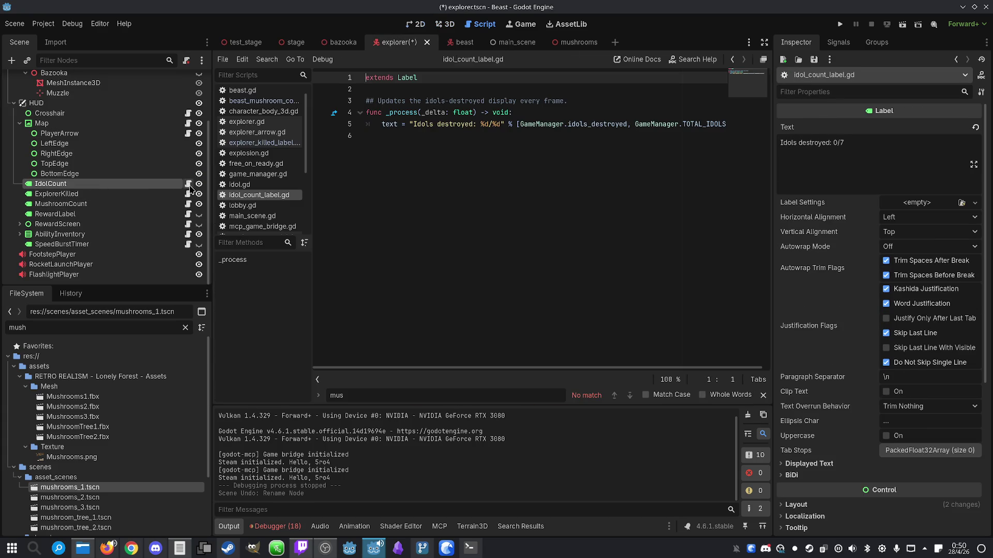
pyautogui.moveTo(532, 369)
pyautogui.mouseDown()
pyautogui.moveTo(583, 369)
pyautogui.moveTo(543, 371)
pyautogui.mouseUp()
pyautogui.click(196, 194)
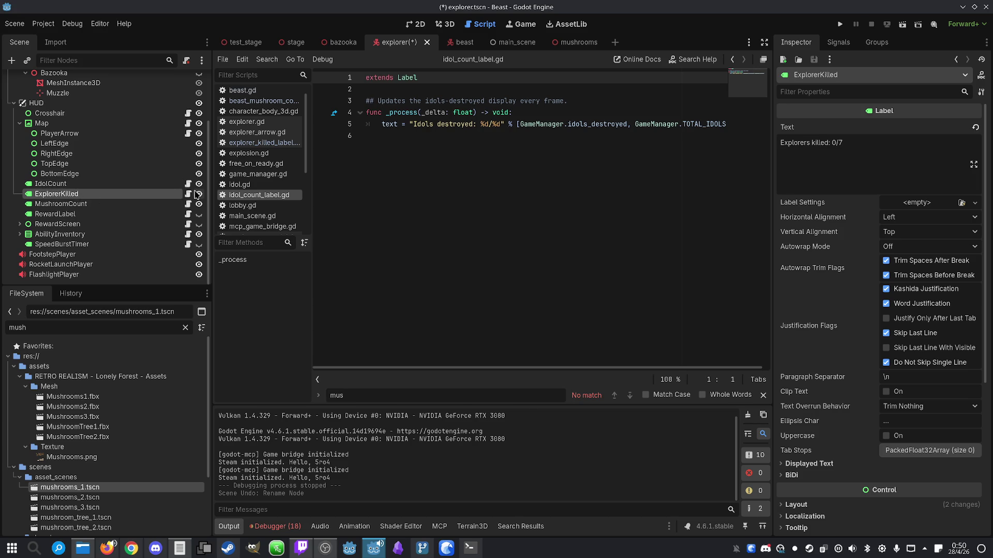
pyautogui.click(189, 195)
pyautogui.moveTo(577, 365); pyautogui.dragTo(624, 373)
pyautogui.moveTo(739, 376); pyautogui.dragTo(698, 372)
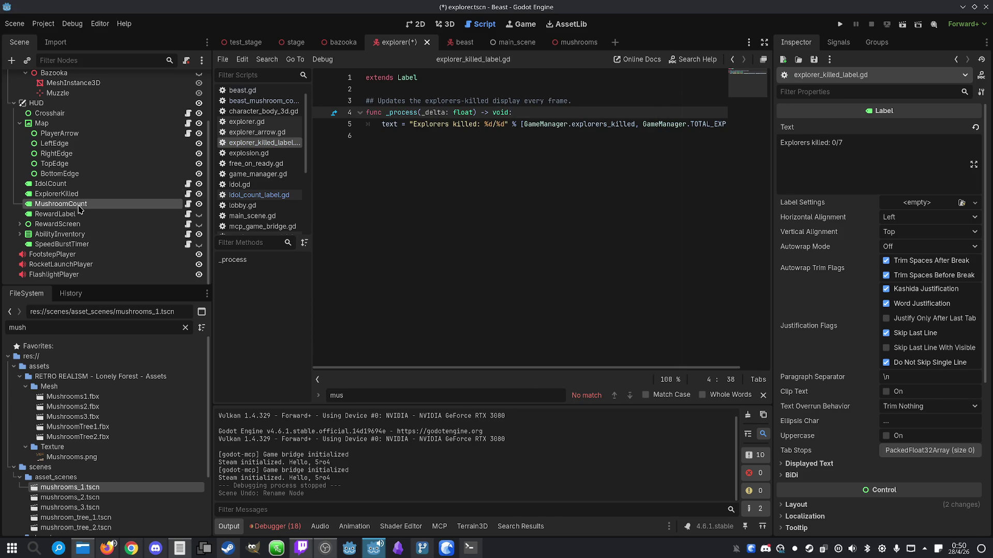
pyautogui.click(61, 204)
pyautogui.click(839, 25)
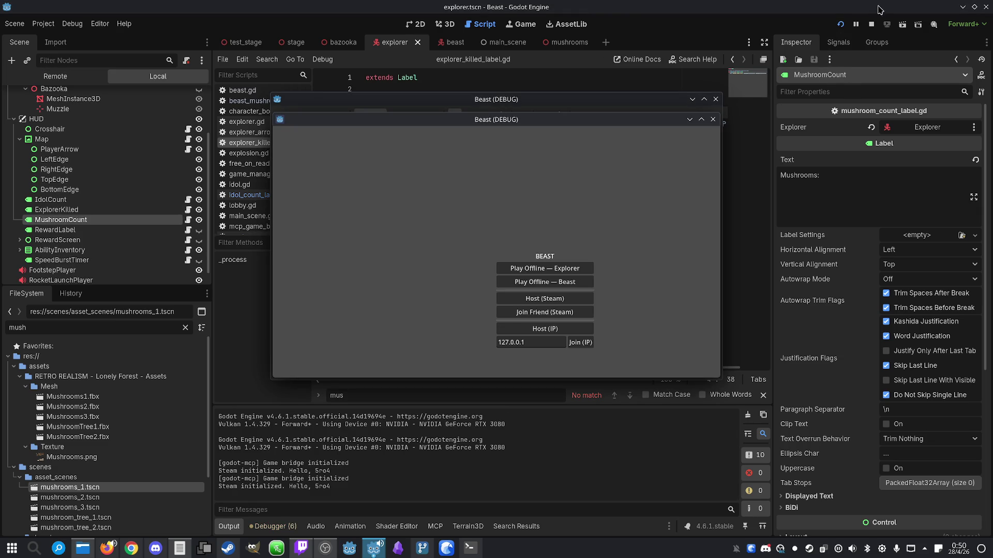
# Place the game windows left and right, host and join over IP, make the joined player Beast, and start
pyautogui.moveTo(553, 127)
pyautogui.mouseDown()
pyautogui.moveTo(751, 126)
pyautogui.moveTo(805, 112)
pyautogui.mouseUp()
pyautogui.moveTo(512, 105); pyautogui.dragTo(264, 97)
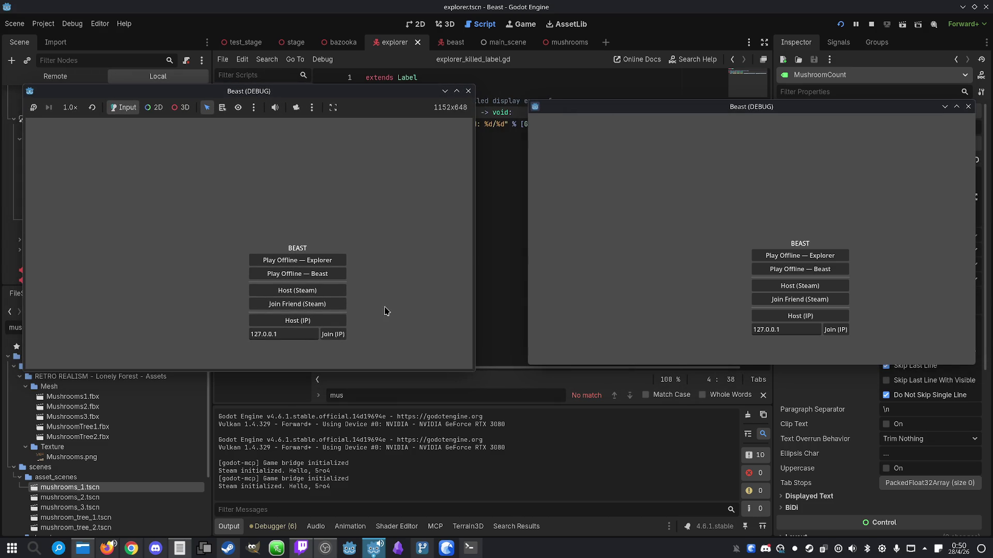
pyautogui.click(333, 321)
pyautogui.click(842, 329)
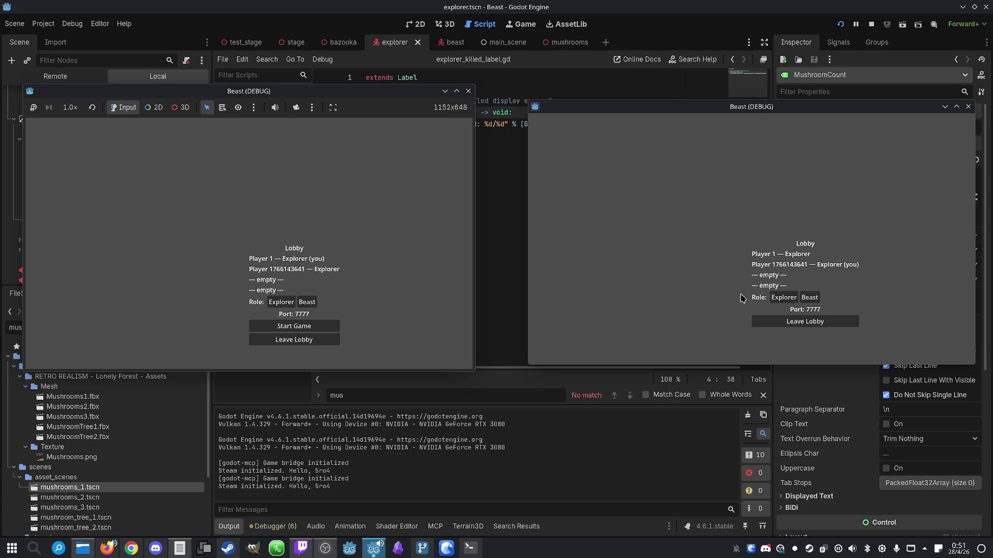
pyautogui.click(809, 297)
pyautogui.click(317, 325)
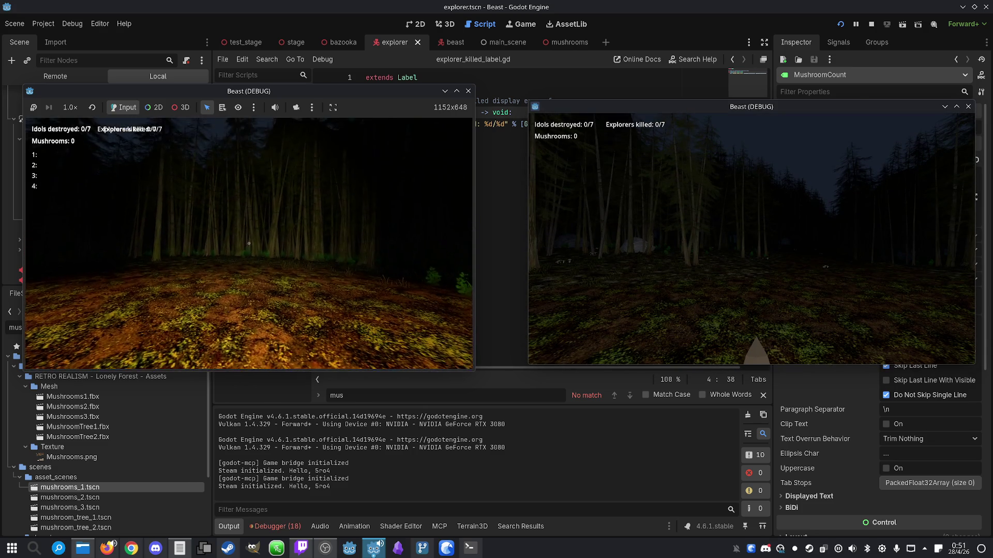
# Filter the running game's live scene tree and inspect its two HUD CanvasLayers
pyautogui.press('super')
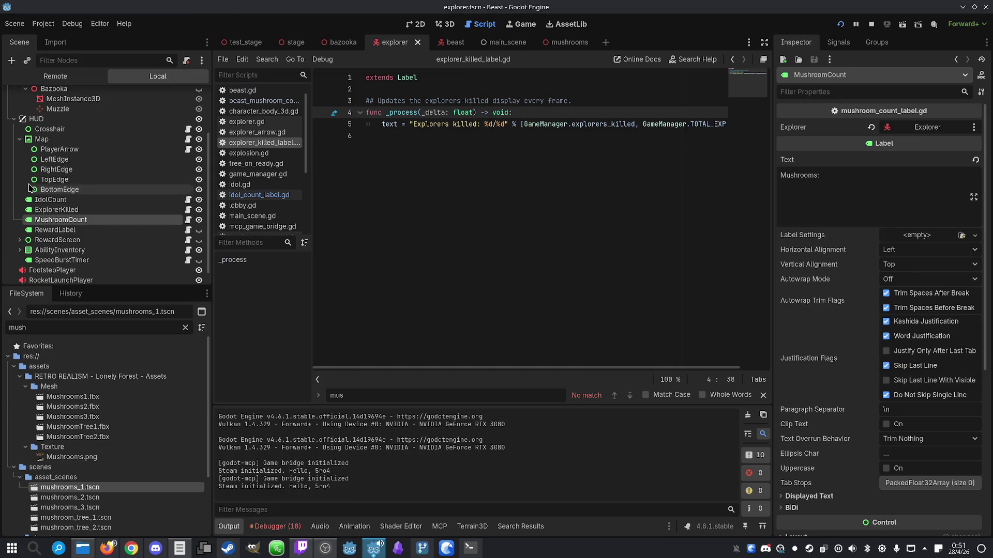
pyautogui.click(49, 74)
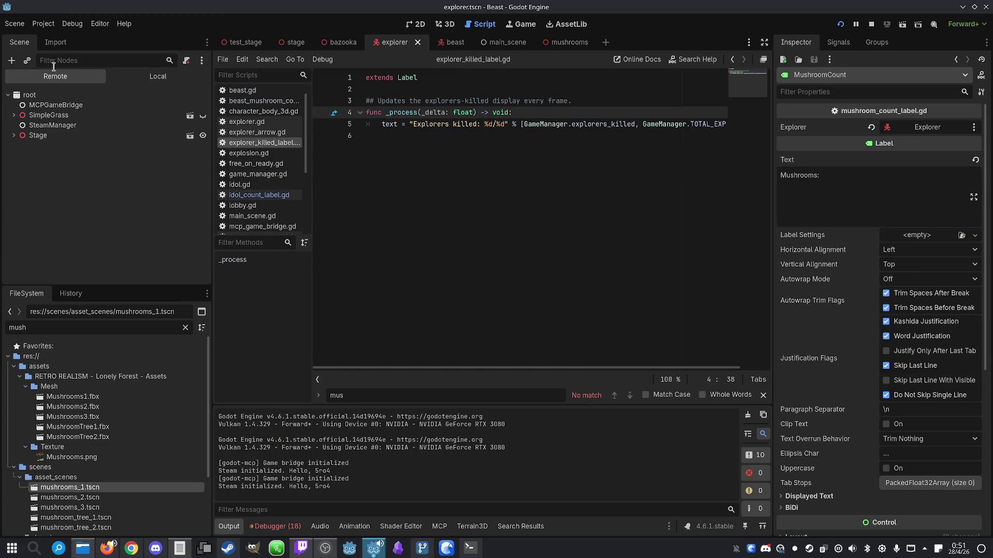
pyautogui.write('hud')
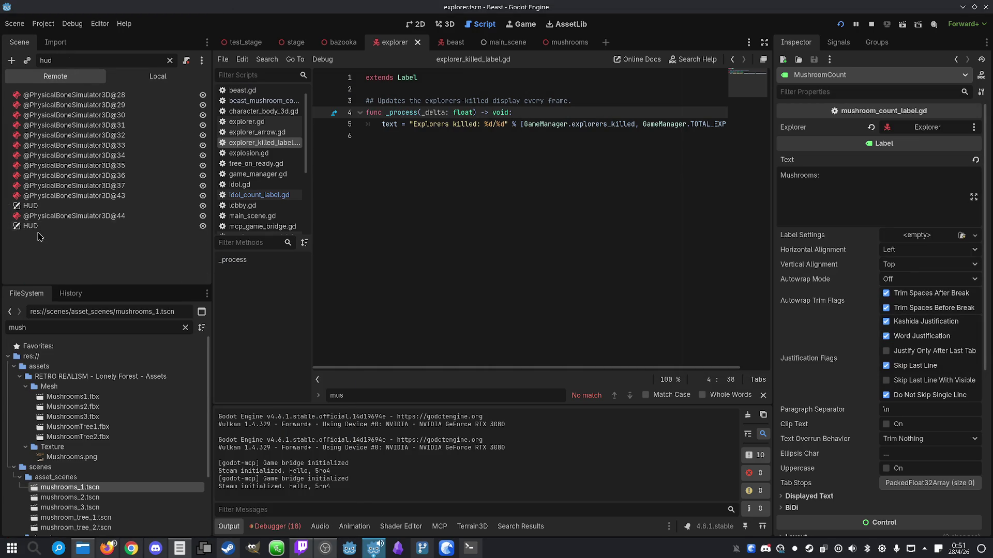
pyautogui.click(21, 207)
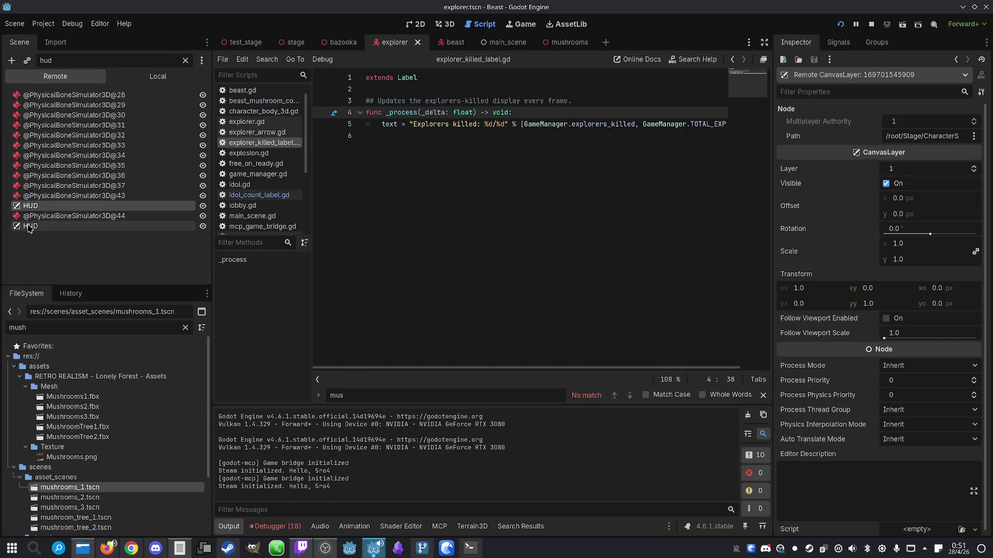
pyautogui.click(28, 228)
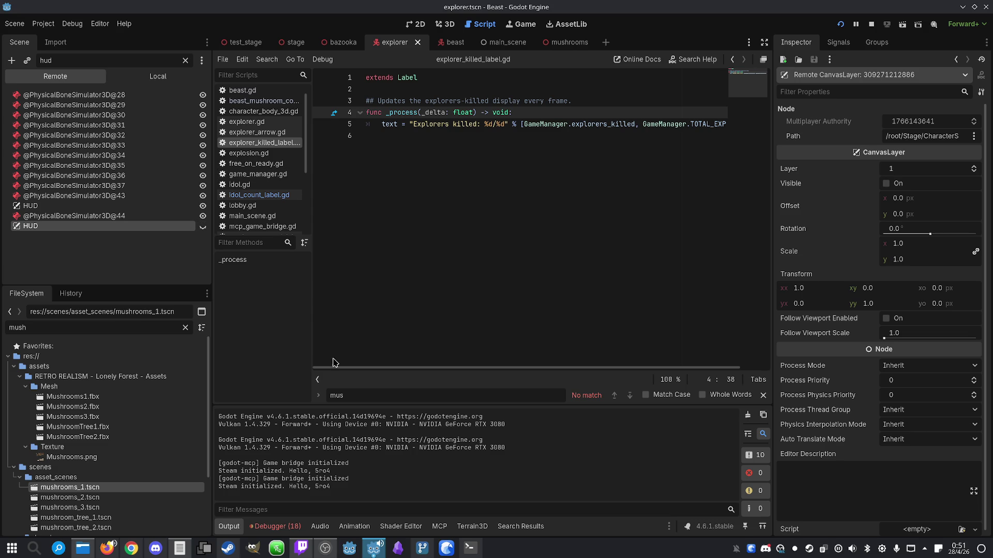
# Bring each running game window forward to check its HUD counters
pyautogui.moveTo(370, 552)
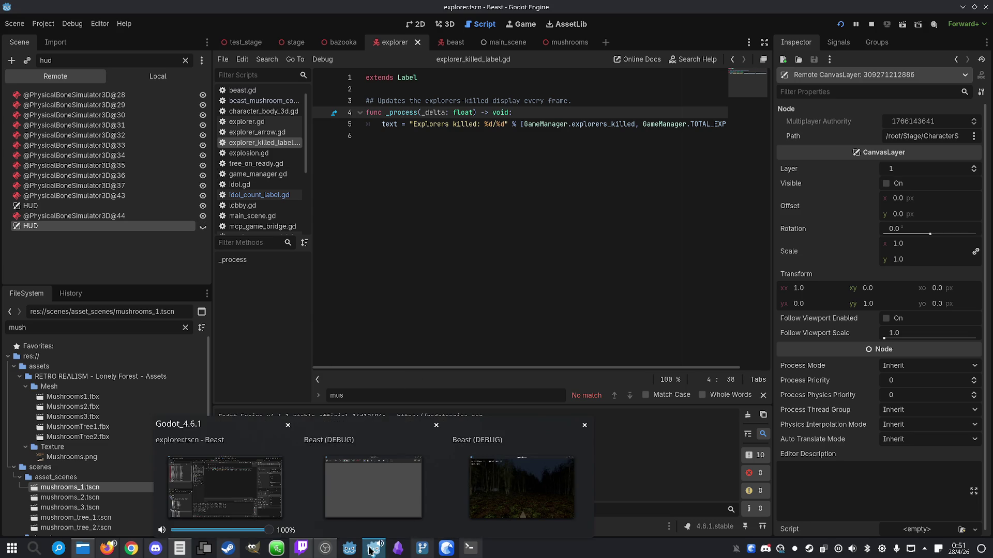
pyautogui.click(373, 487)
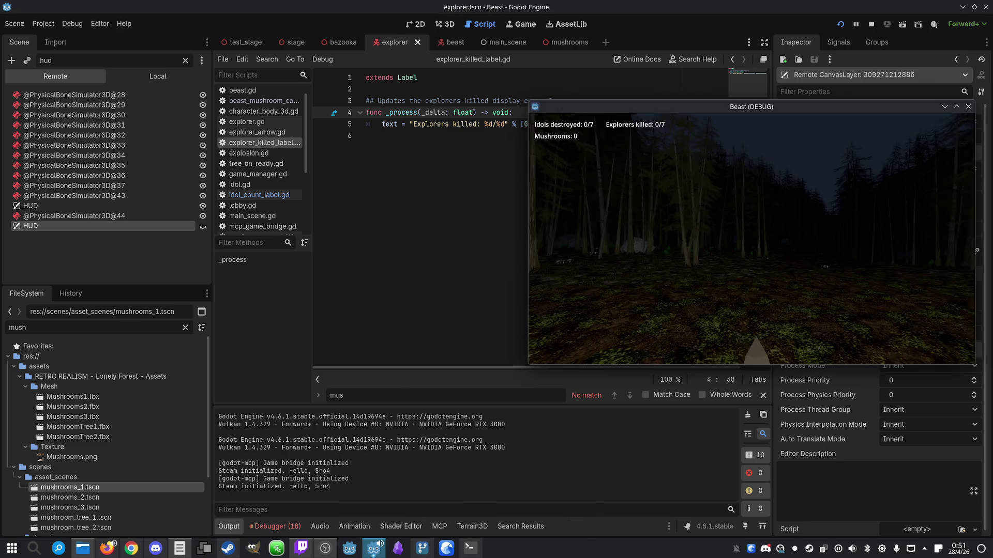
pyautogui.press('super')
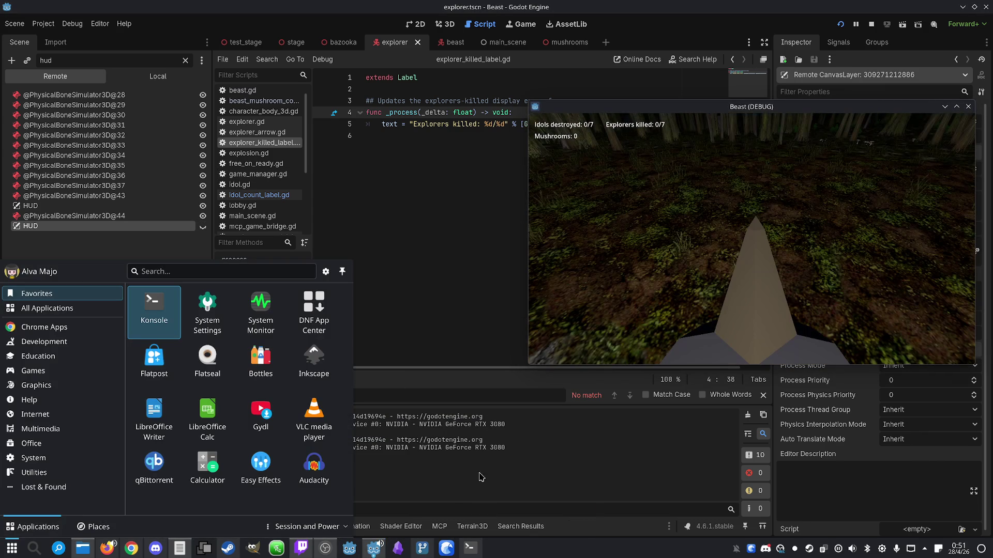
pyautogui.moveTo(373, 549)
pyautogui.click(338, 498)
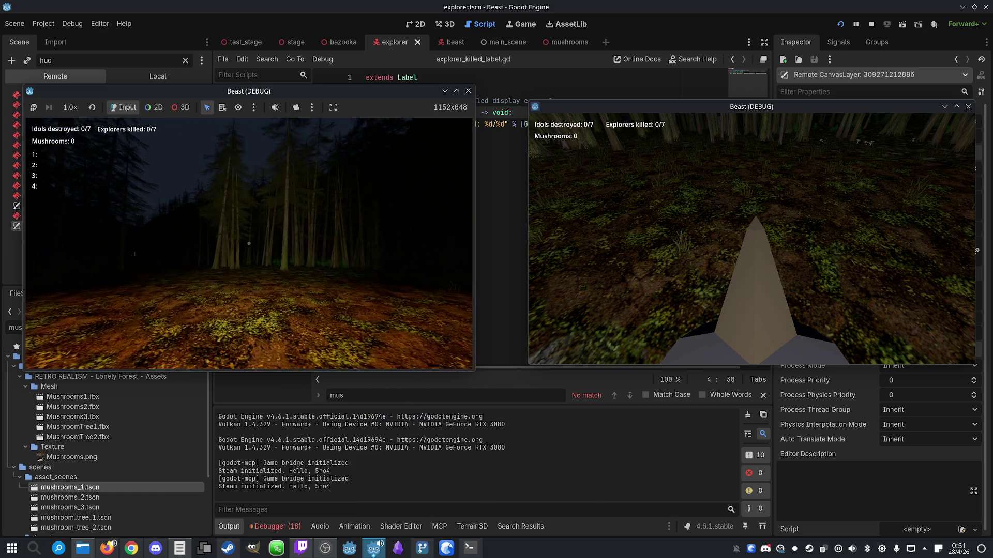
pyautogui.press('super')
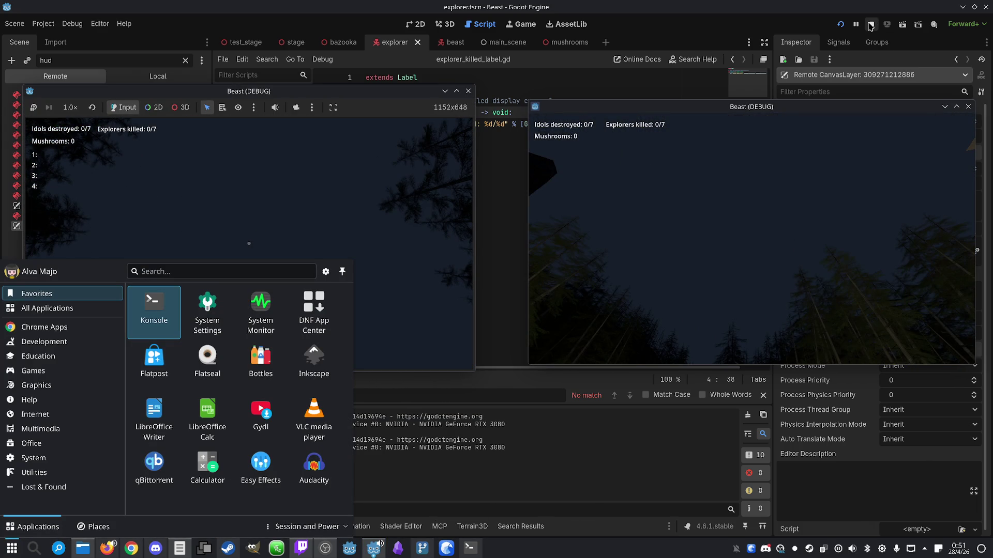
# Toggle the selected HUD layer's Visible setting, recheck the game windows, and stop the game
pyautogui.click(871, 26)
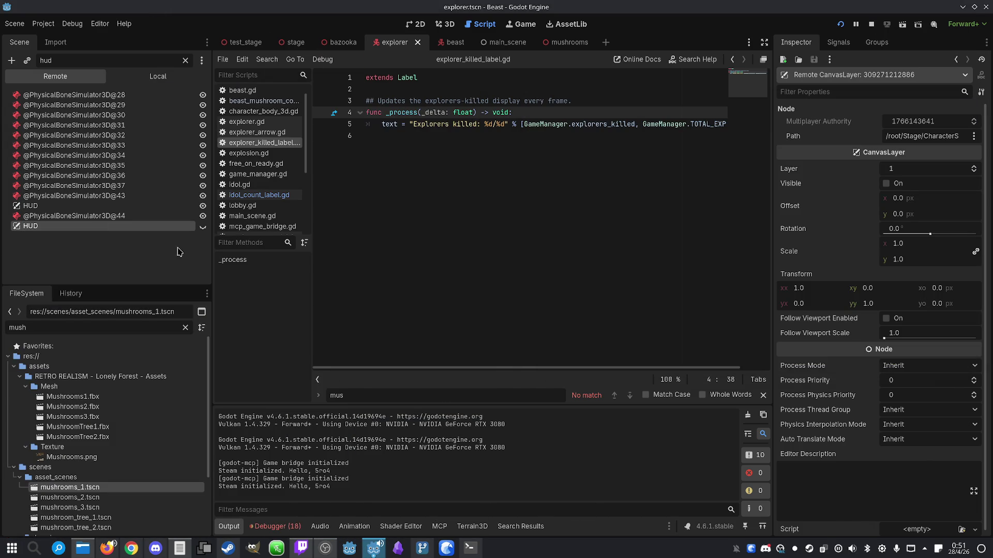
pyautogui.click(206, 226)
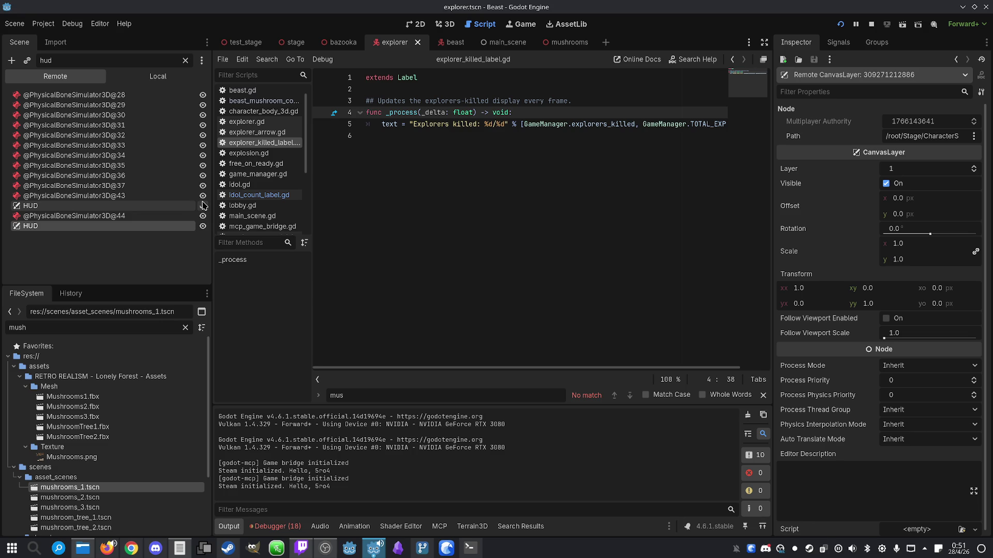
pyautogui.moveTo(373, 548)
pyautogui.click(222, 486)
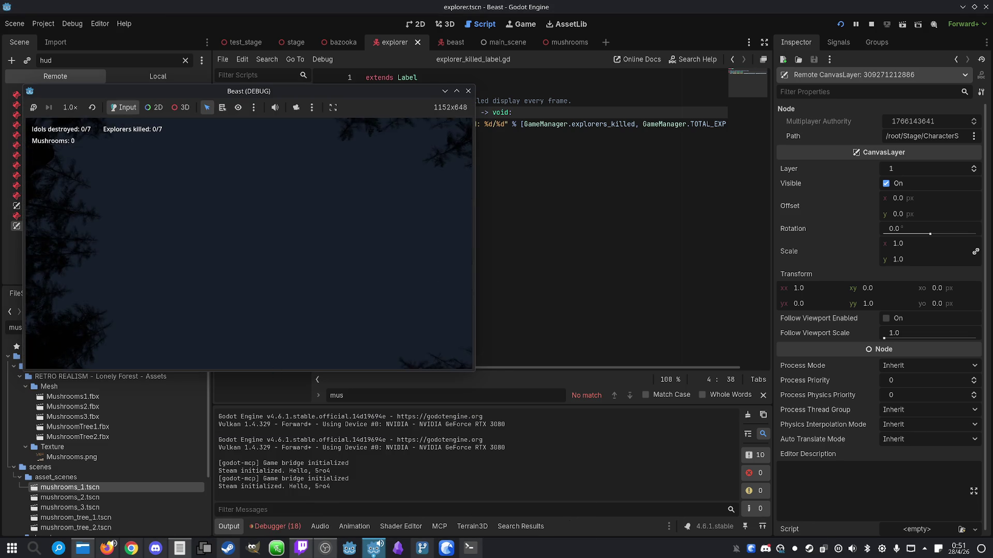
pyautogui.press('super')
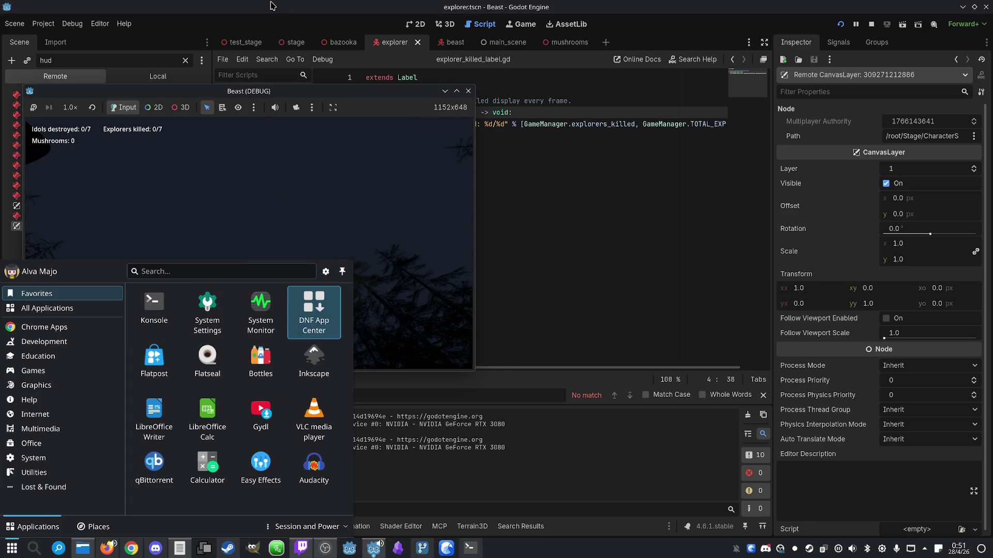
pyautogui.click(272, 5)
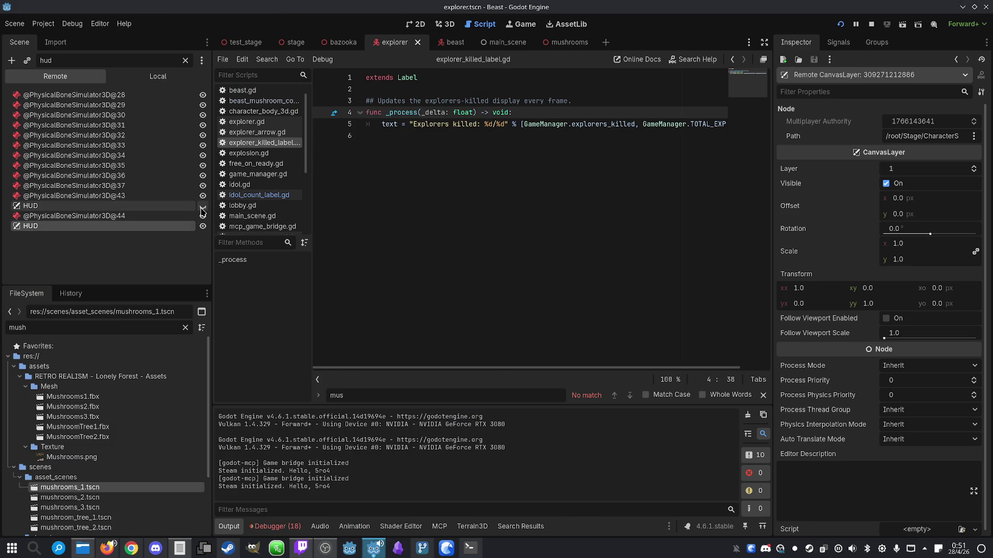
pyautogui.moveTo(373, 548)
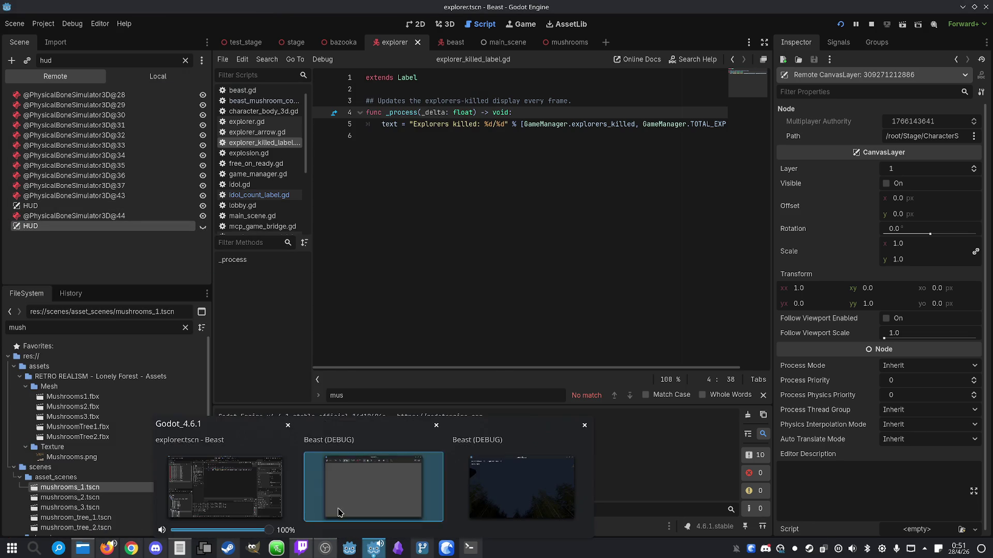
pyautogui.click(332, 511)
pyautogui.press('super')
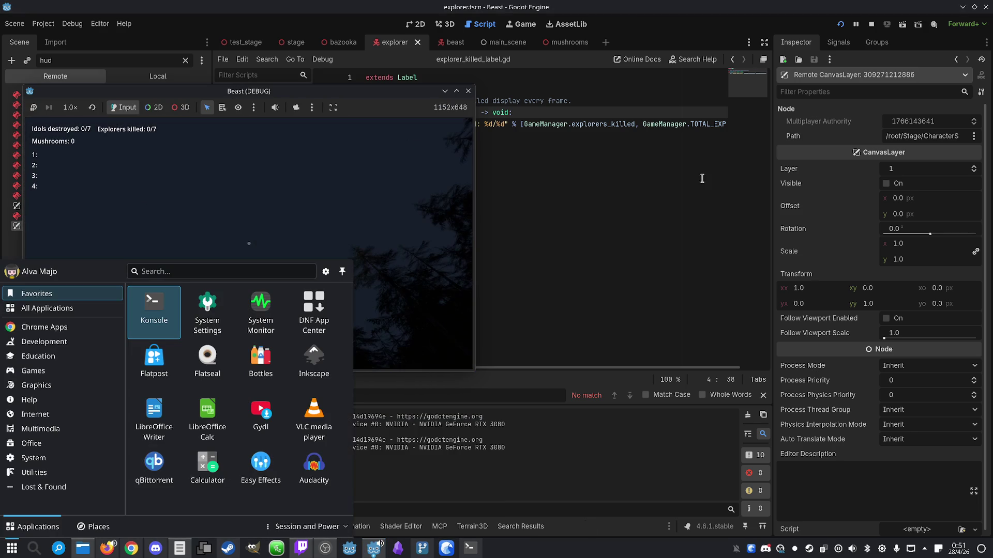
pyautogui.click(444, 92)
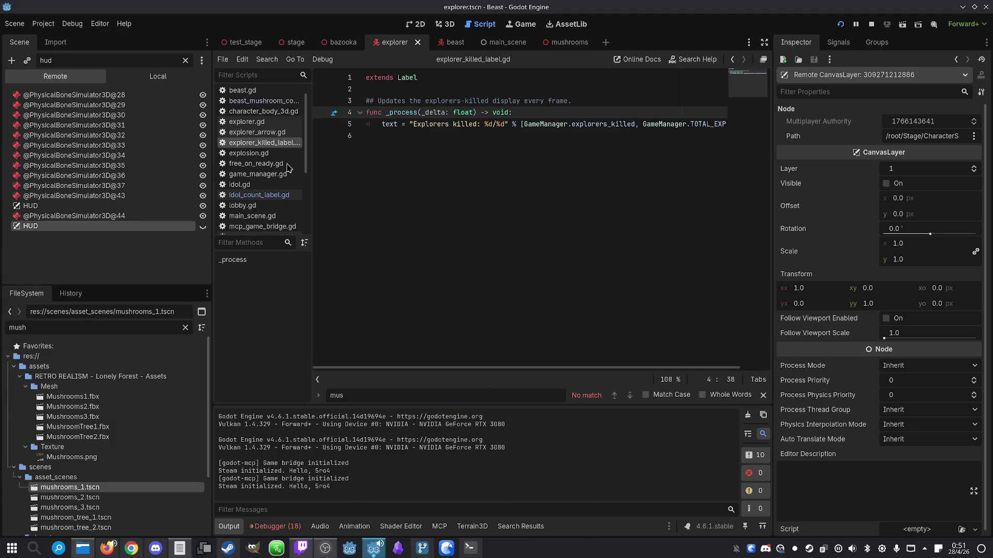
pyautogui.click(872, 25)
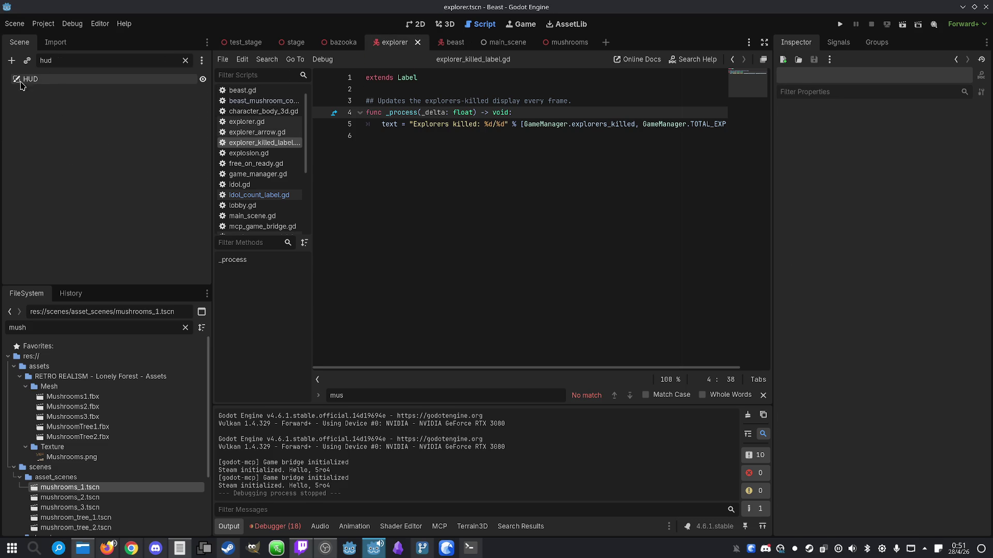
# Select the HUD node and run Find in Files for 'hud', reviewing matches in beast.gd and explorer.gd
pyautogui.click(185, 60)
pyautogui.click(19, 170)
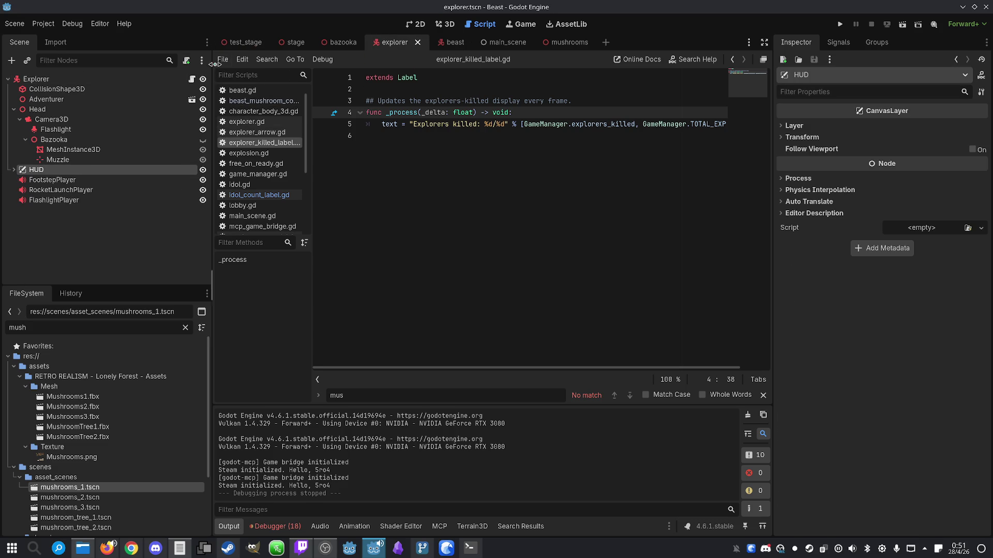
pyautogui.click(256, 58)
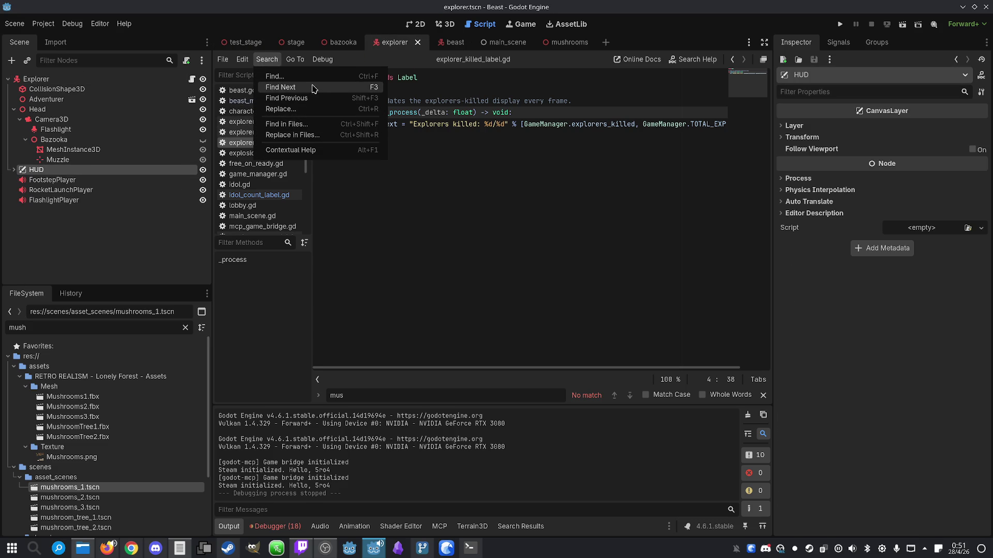
pyautogui.click(301, 124)
pyautogui.write('hu')
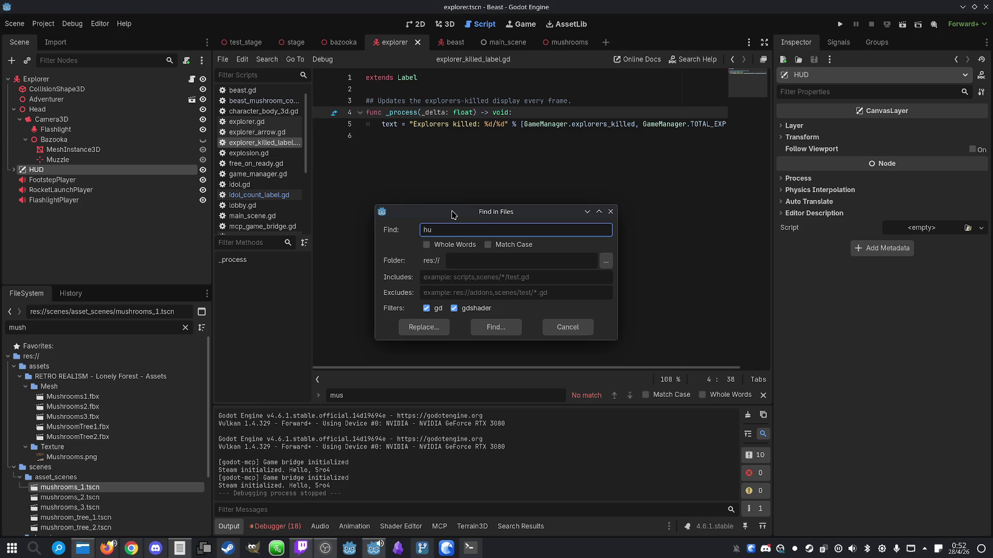
pyautogui.write('d')
pyautogui.click(497, 330)
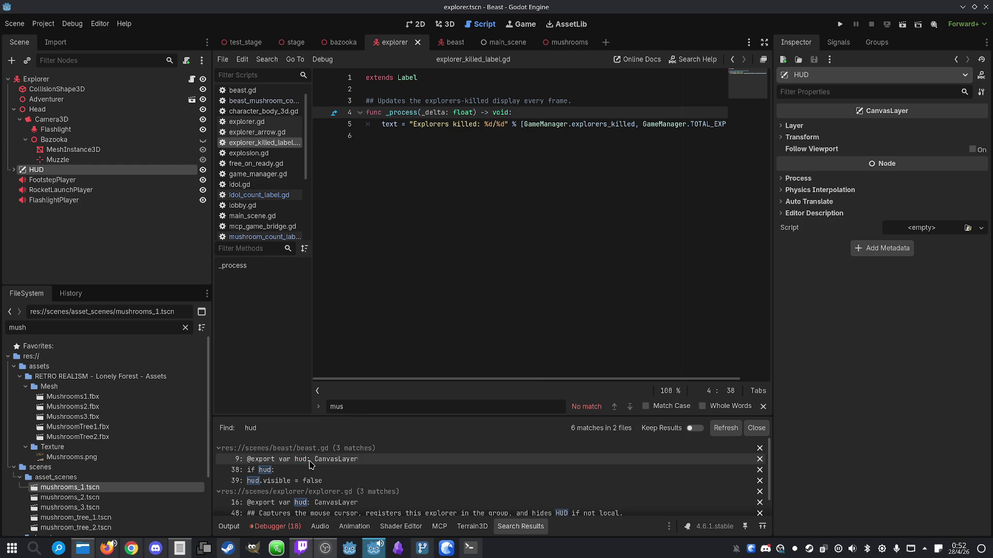
pyautogui.scroll(-2, 332, 463)
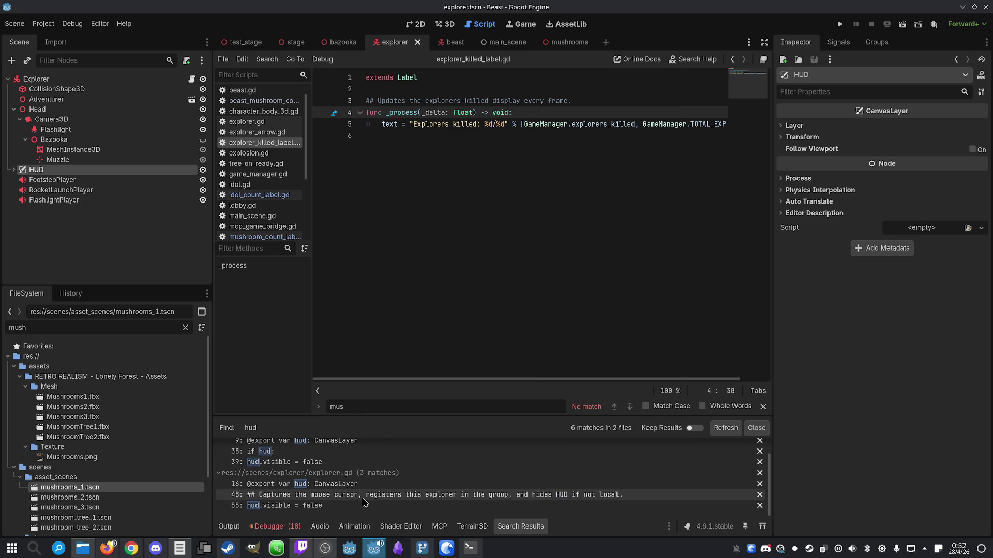
pyautogui.scroll(2, 357, 491)
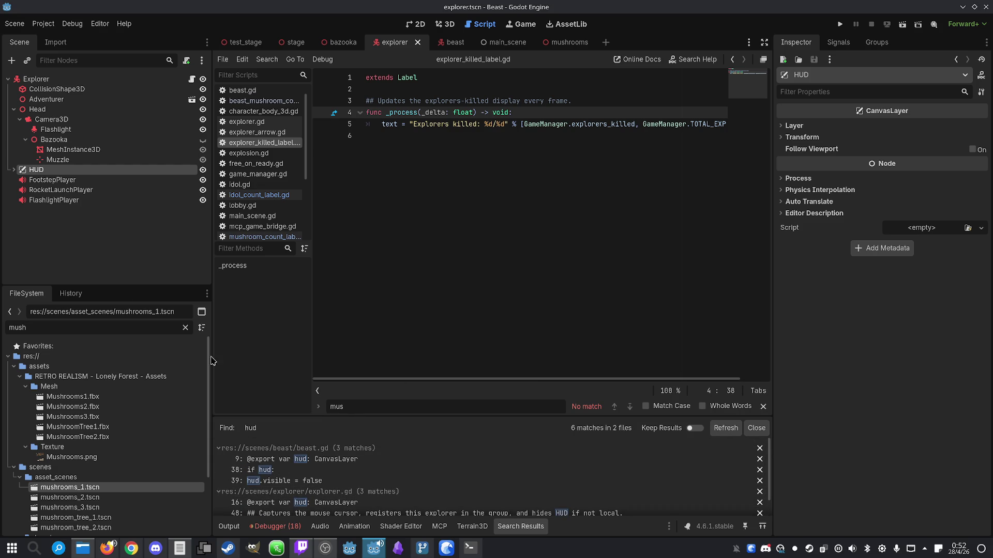
pyautogui.click(468, 549)
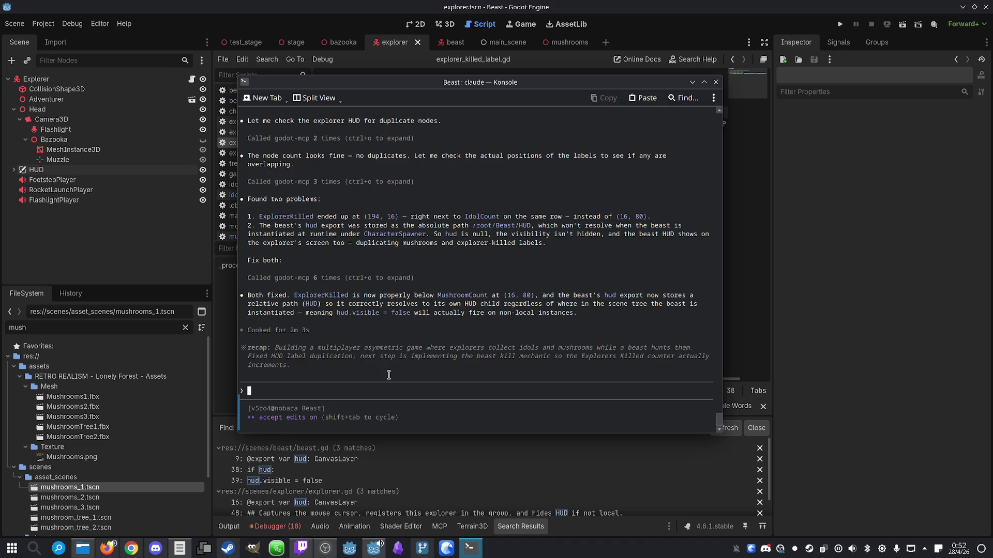
# Tell Claude 'Looks like the explorers have 2 HUDs' and let it edit the scripts
pyautogui.write('Looks like ')
pyautogui.write('the explorers have 2 HUDs')
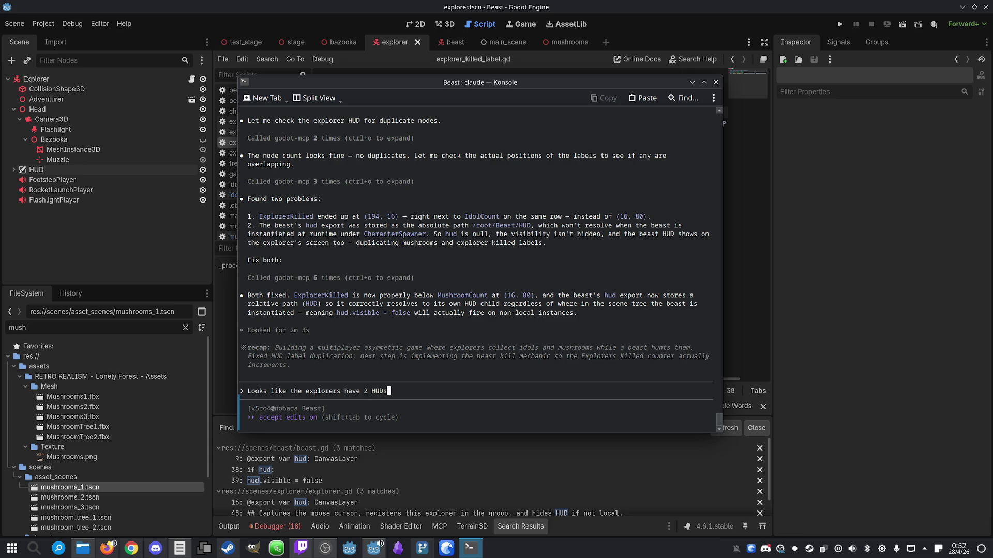
pyautogui.press('Return')
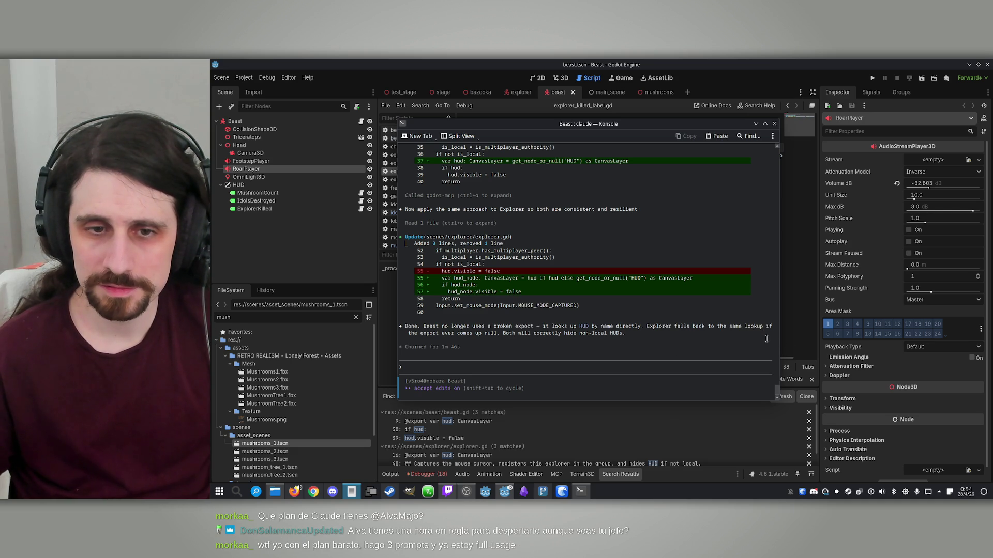
# Reload the modified beast.tscn from disk in Godot and relaunch the game
pyautogui.click(866, 78)
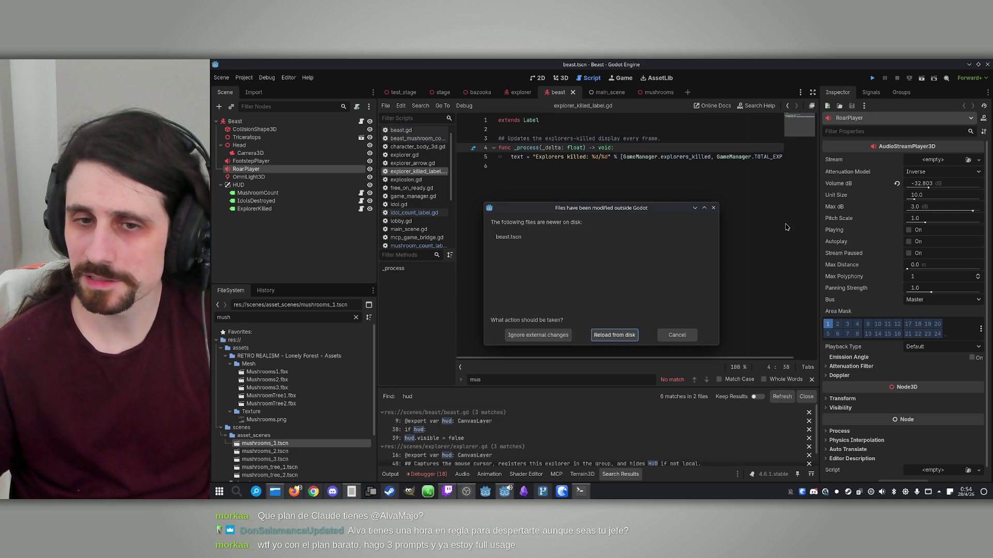
pyautogui.click(624, 336)
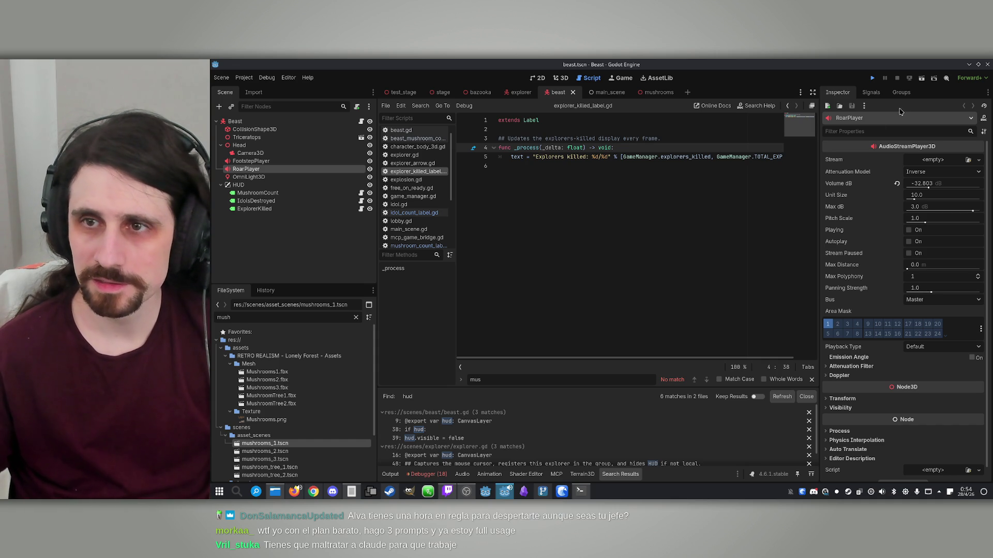
pyautogui.click(872, 77)
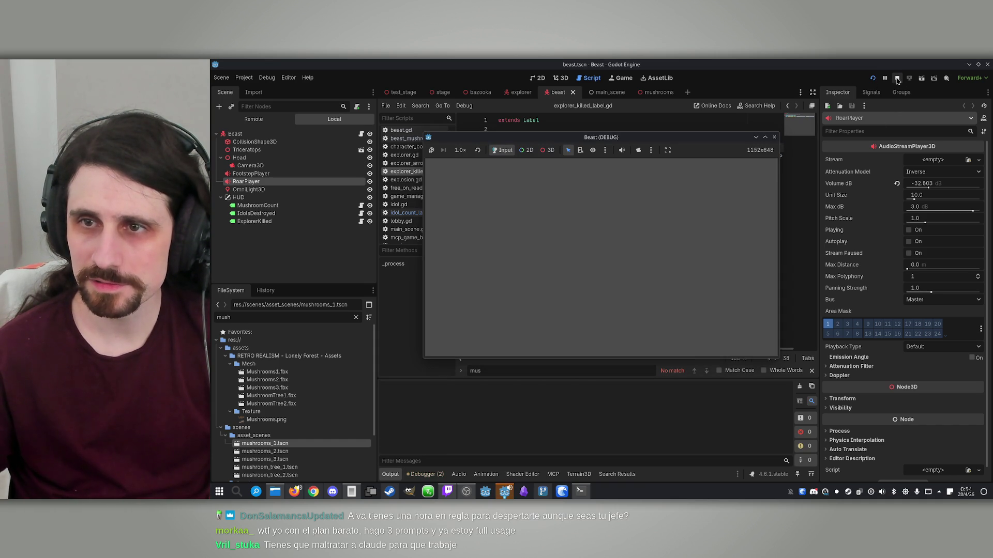
# Place the game windows side by side, host and join over IP, and make the host the Beast
pyautogui.moveTo(623, 139); pyautogui.dragTo(820, 158)
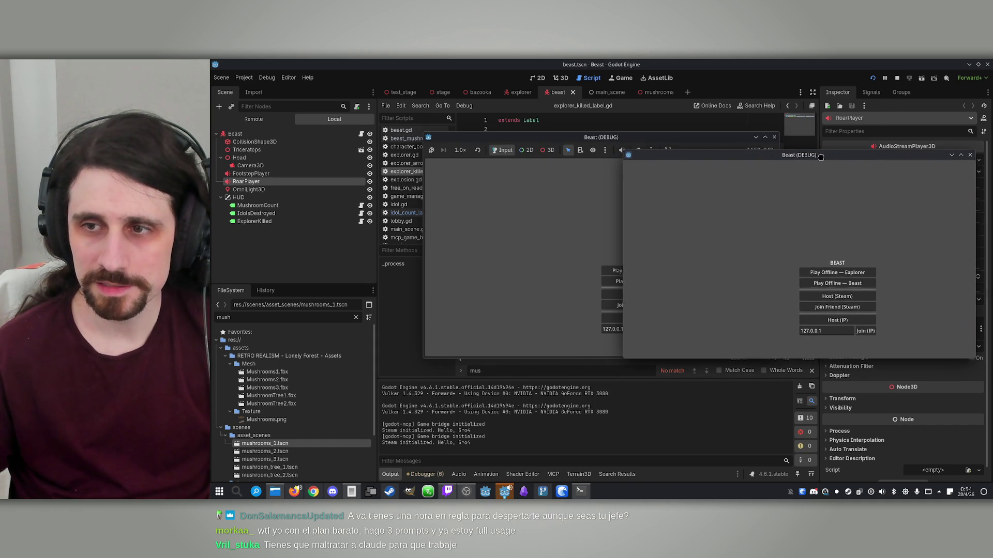
pyautogui.moveTo(637, 138)
pyautogui.mouseDown()
pyautogui.moveTo(467, 136)
pyautogui.moveTo(480, 140)
pyautogui.mouseUp()
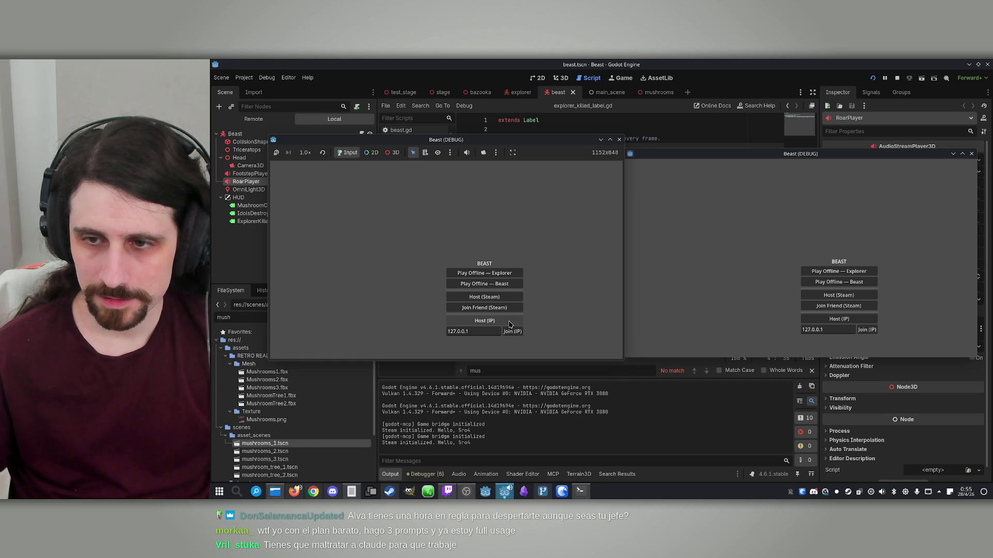
pyautogui.click(509, 322)
pyautogui.click(874, 331)
pyautogui.click(493, 306)
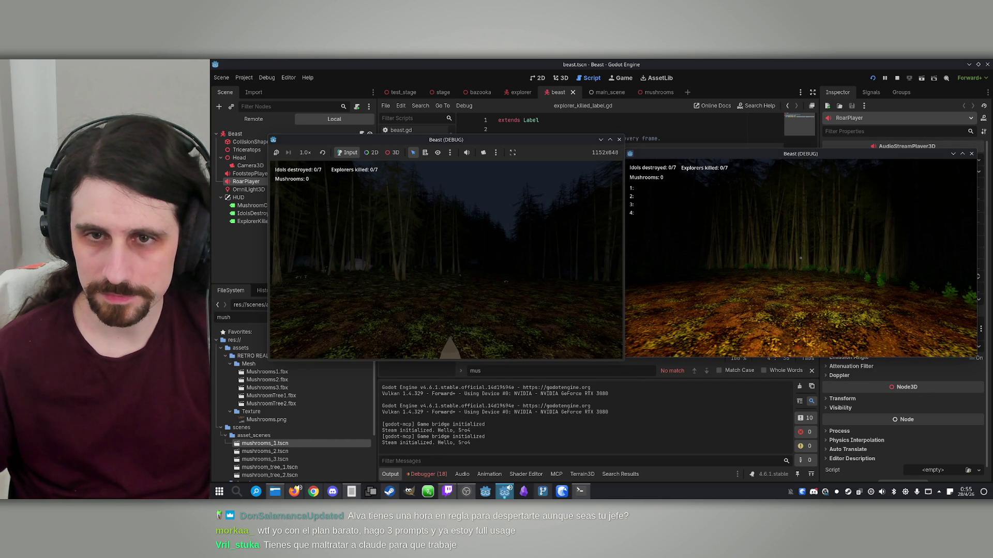
# Walk through the forest to collect a mushroom (Mushrooms: 1), then stop the game
pyautogui.press('w')
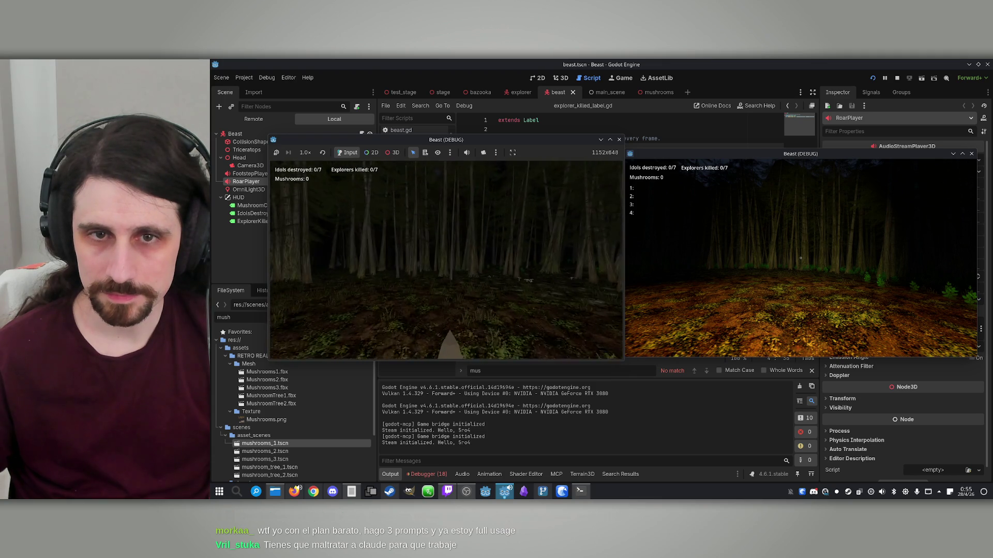
pyautogui.press('w')
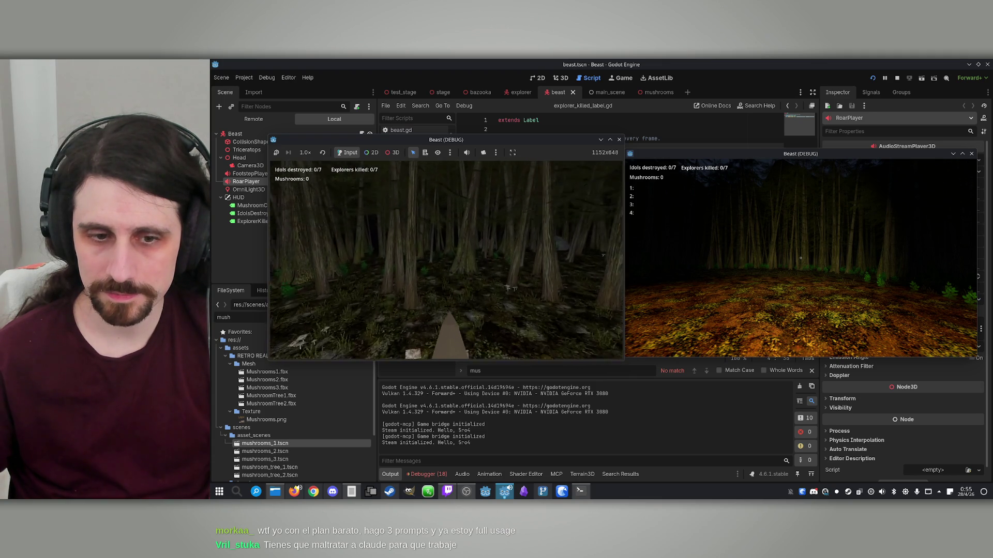
pyautogui.press('w')
pyautogui.press('super')
pyautogui.press('super')
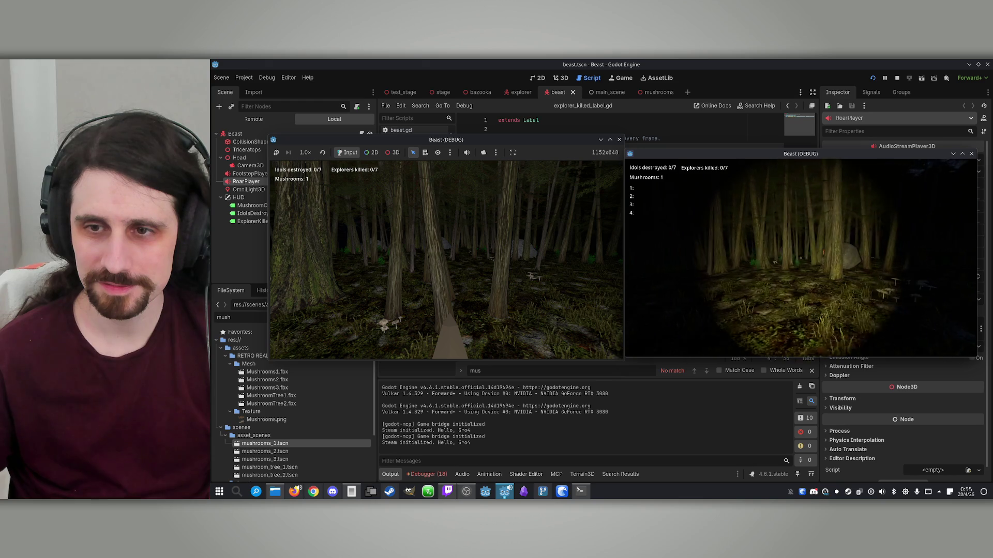
pyautogui.press('super')
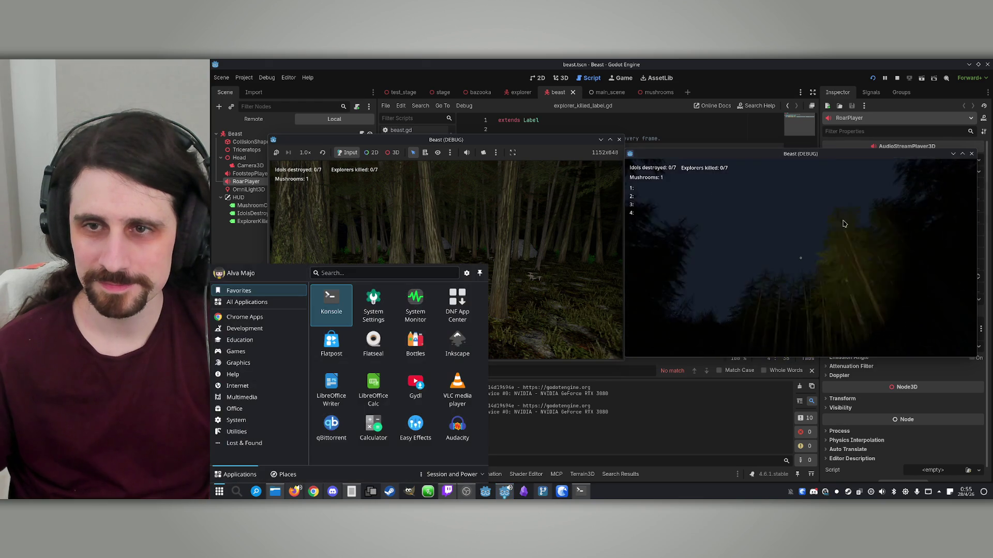
pyautogui.click(897, 78)
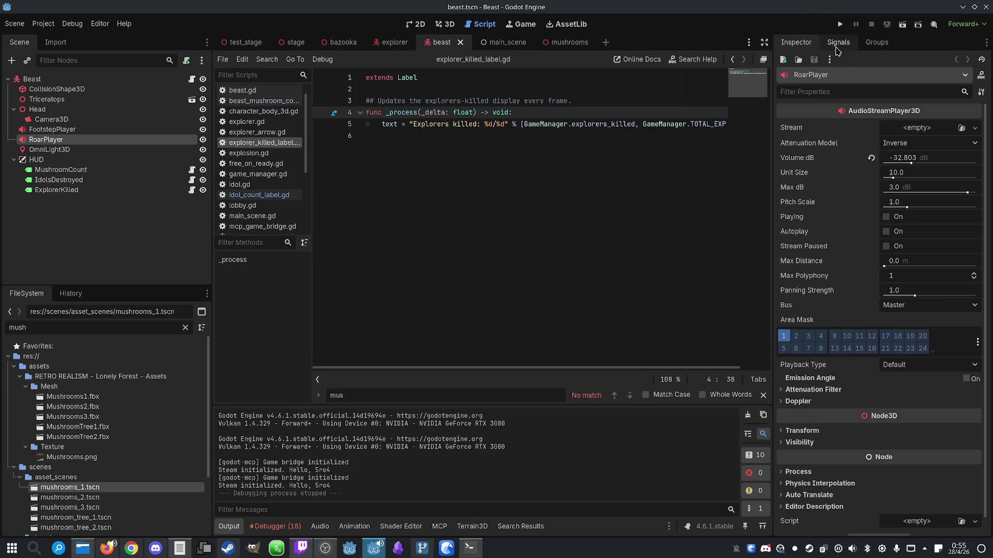
# Relaunch the game, host and join over IP, make the host Beast, and start the match
pyautogui.click(839, 24)
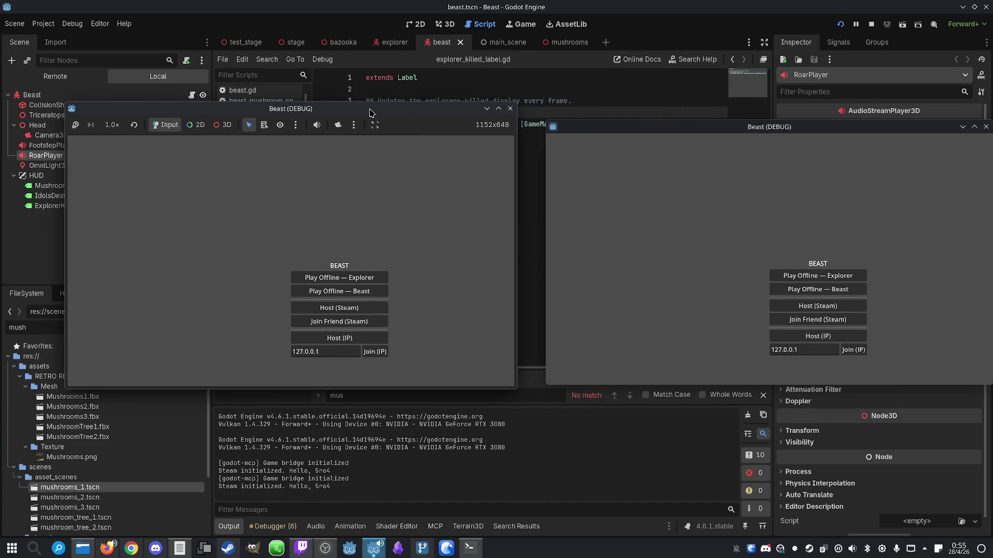
pyautogui.click(332, 341)
pyautogui.click(853, 350)
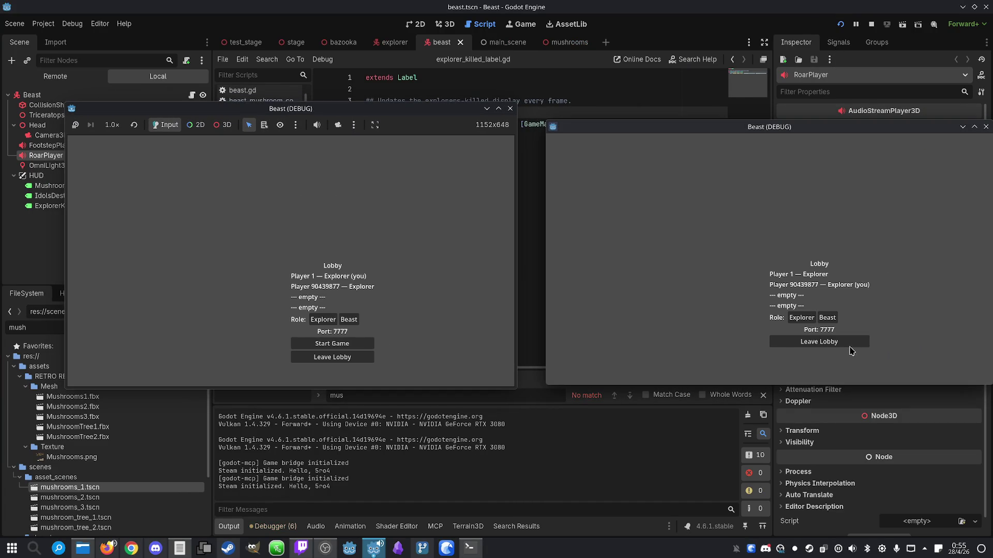
pyautogui.click(349, 320)
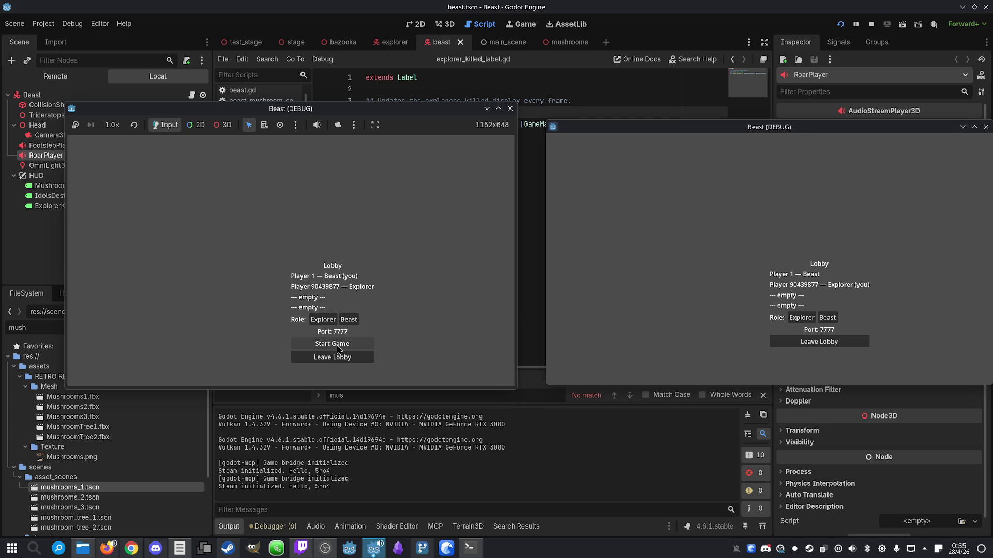
pyautogui.click(342, 344)
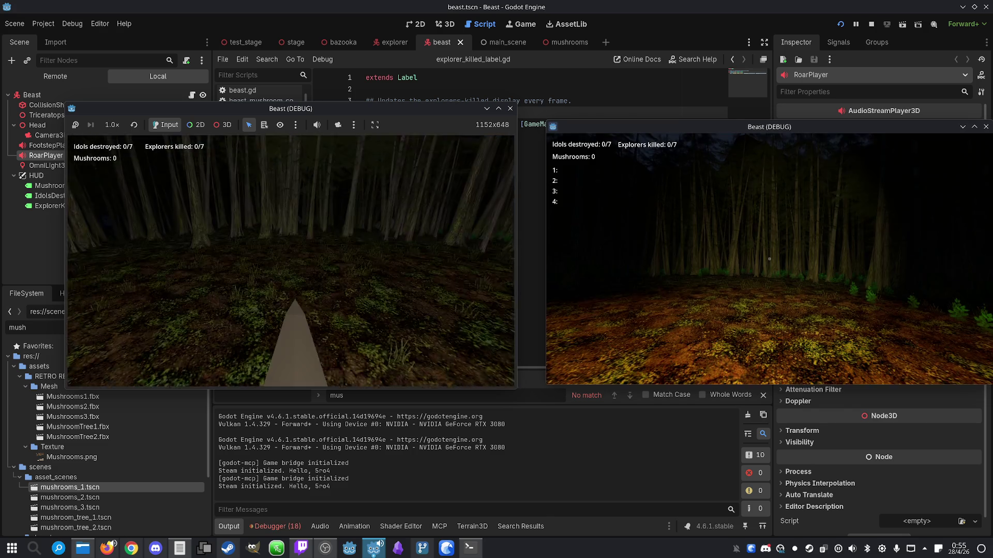
pyautogui.press('super')
pyautogui.press('Escape')
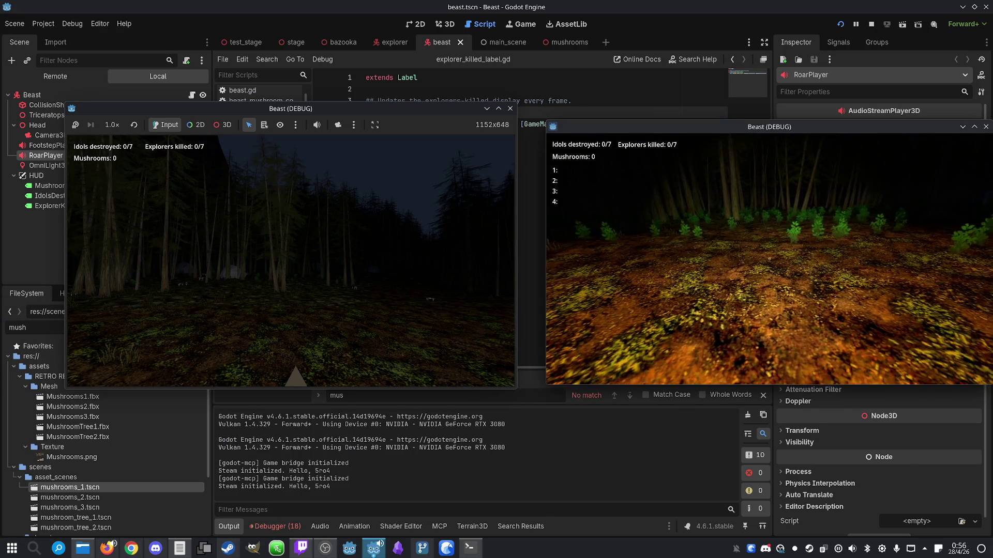
# Walk the explorer through the trees collecting mushrooms until Mushrooms: 2, then stop the game
pyautogui.press('w')
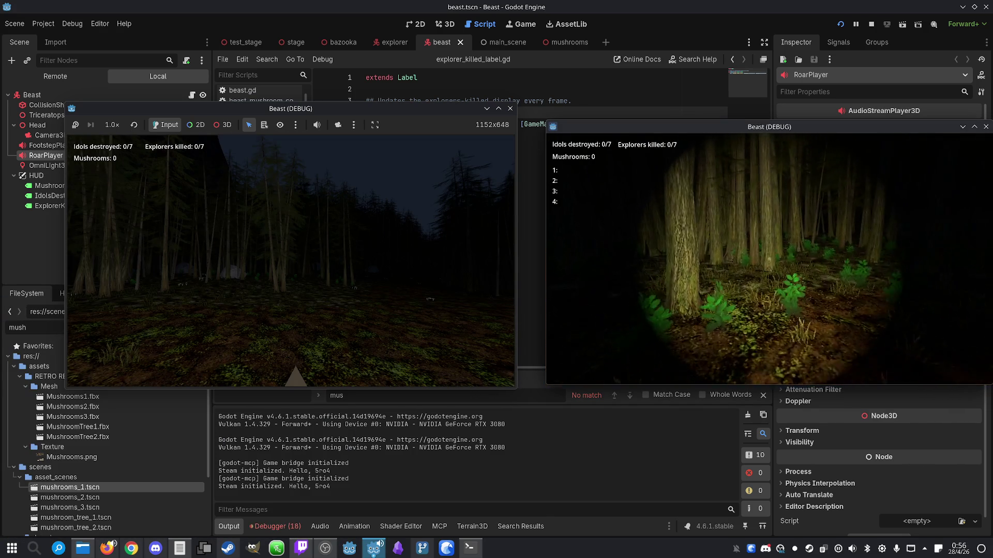
pyautogui.press('w')
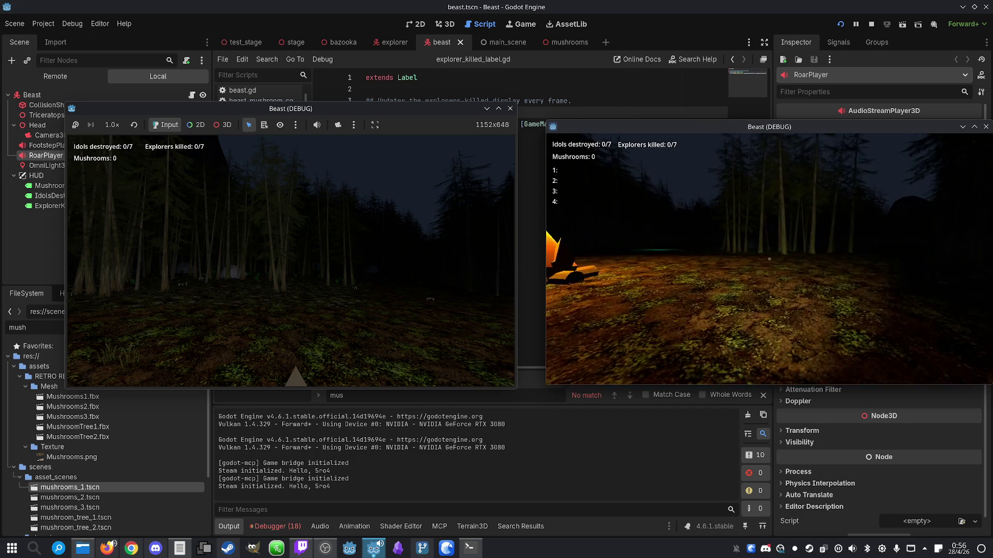
pyautogui.press('w')
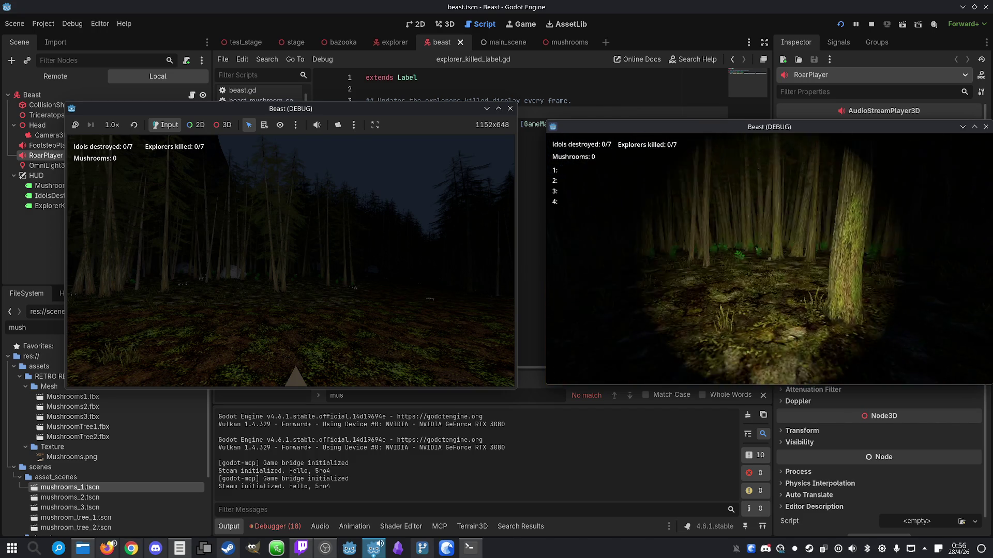
pyautogui.press('w')
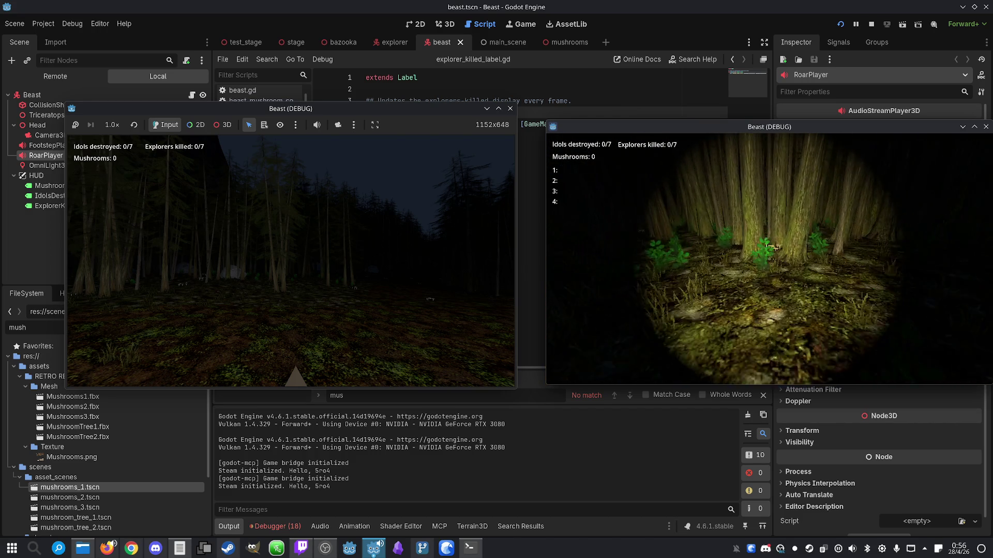
pyautogui.press('w')
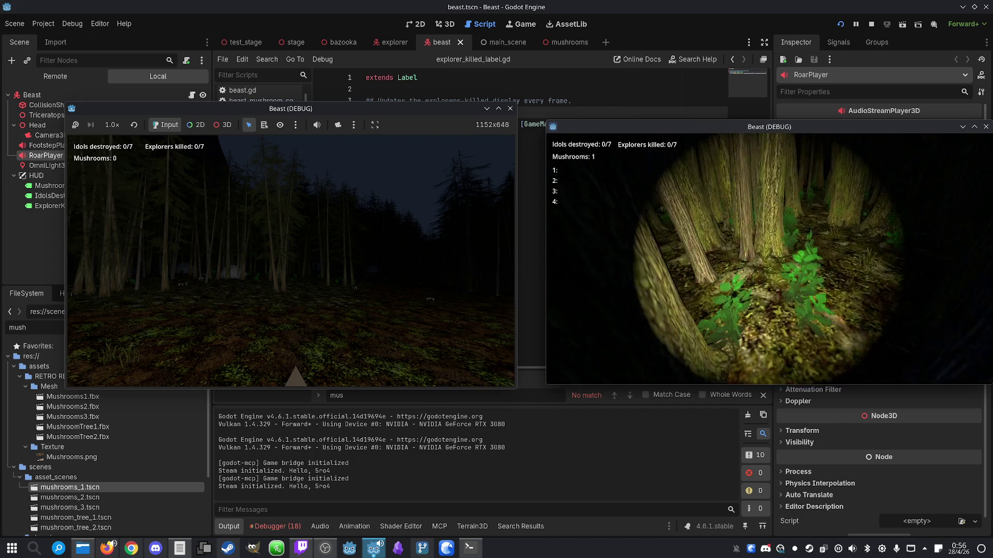
pyautogui.press('w')
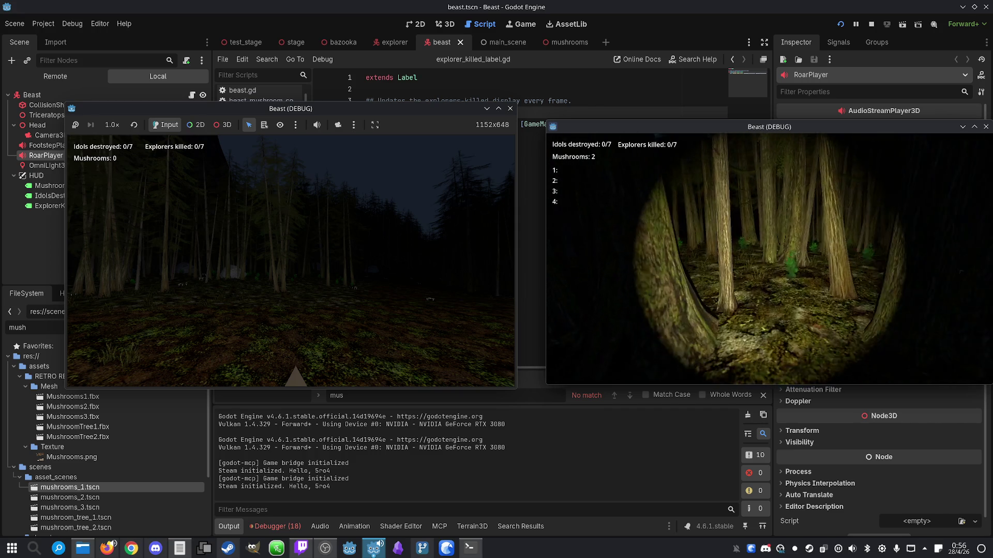
pyautogui.press('w')
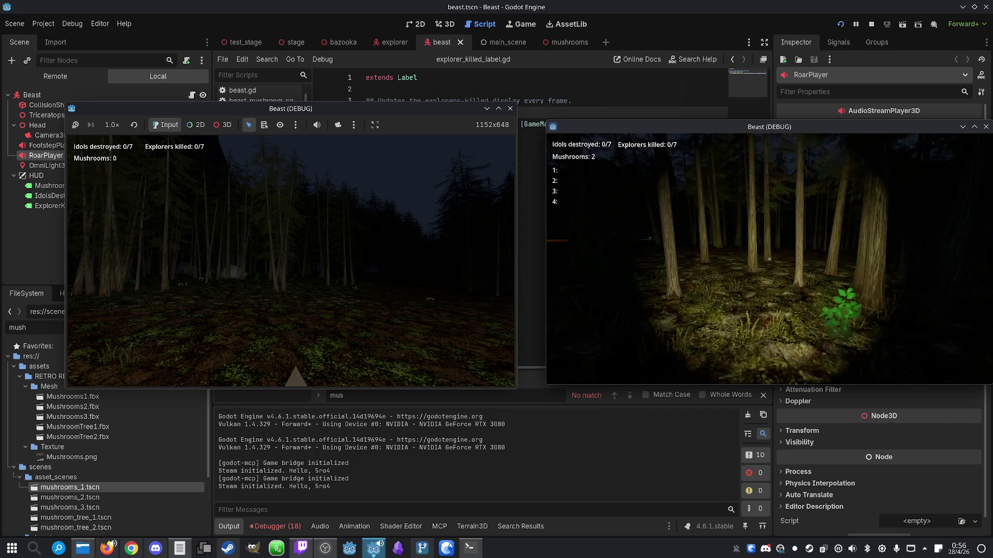
pyautogui.press('super')
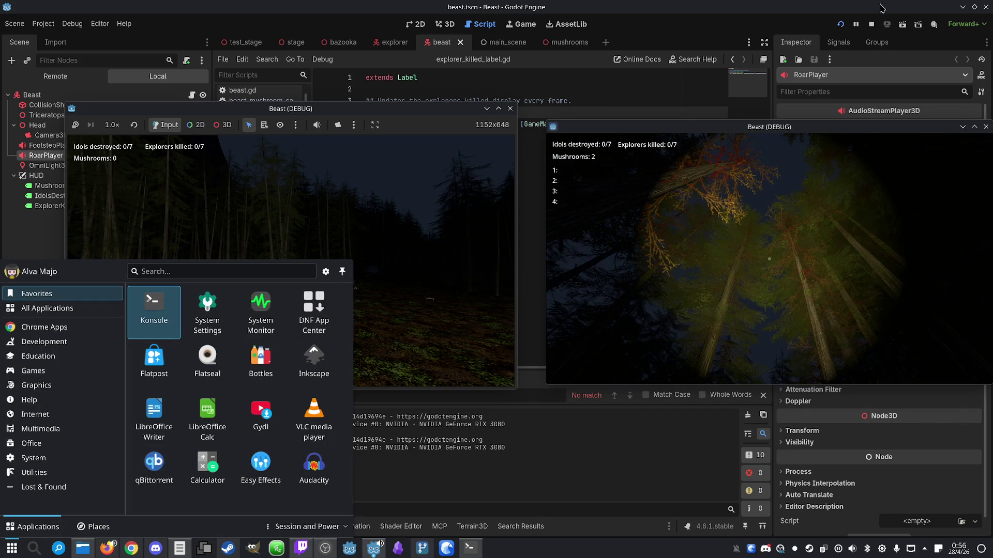
pyautogui.click(871, 24)
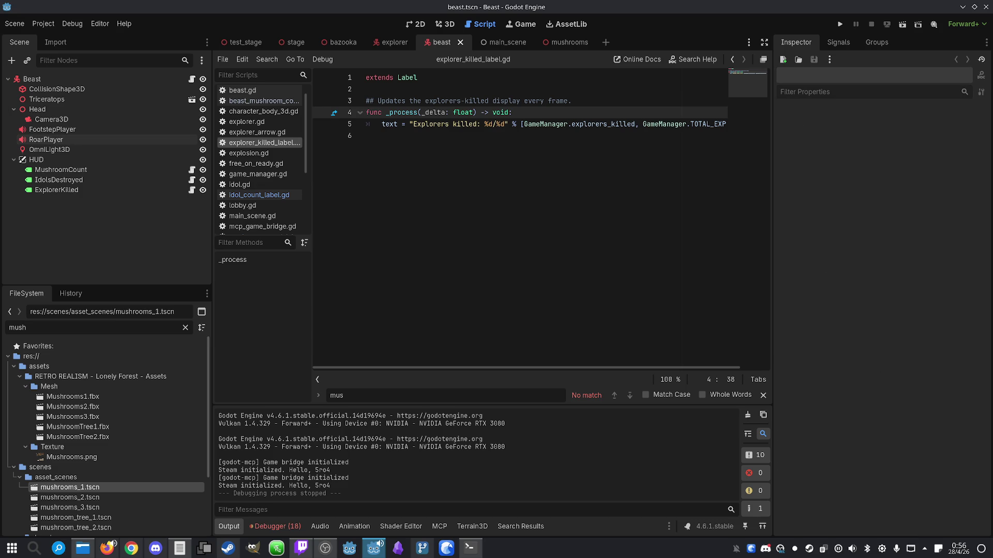
# Minimize the Godot editor and the file manager so the Claude Code terminal shows
pyautogui.click(550, 260)
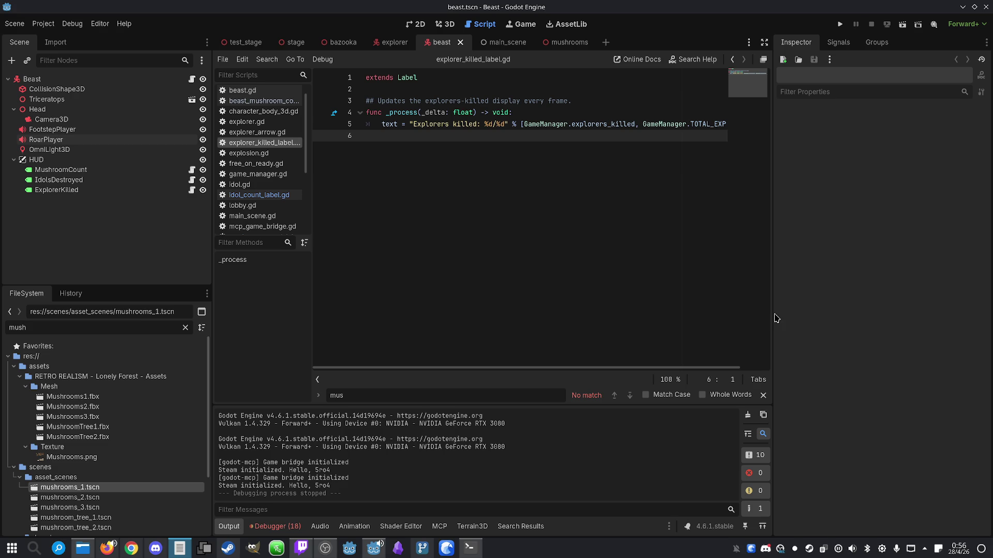
pyautogui.click(632, 204)
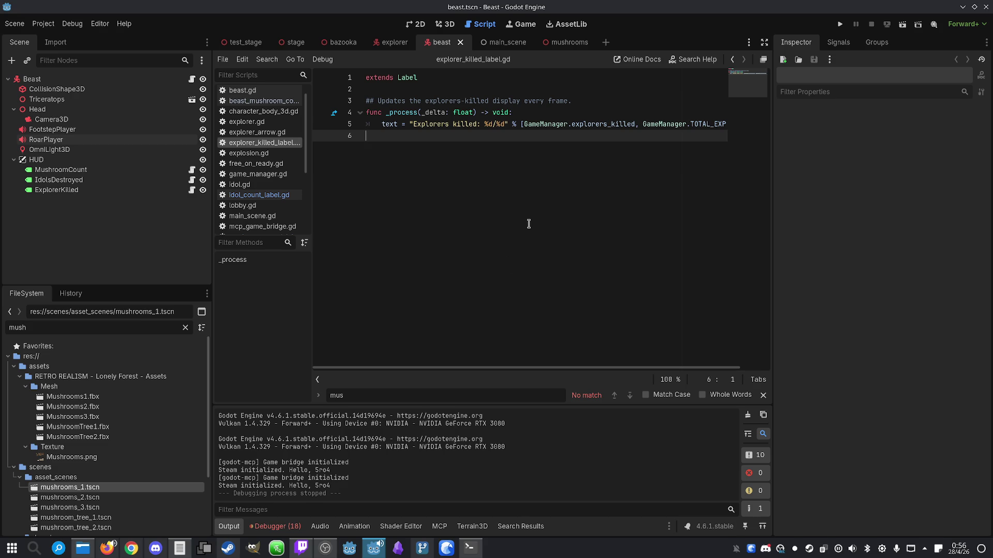
pyautogui.click(962, 7)
pyautogui.click(961, 10)
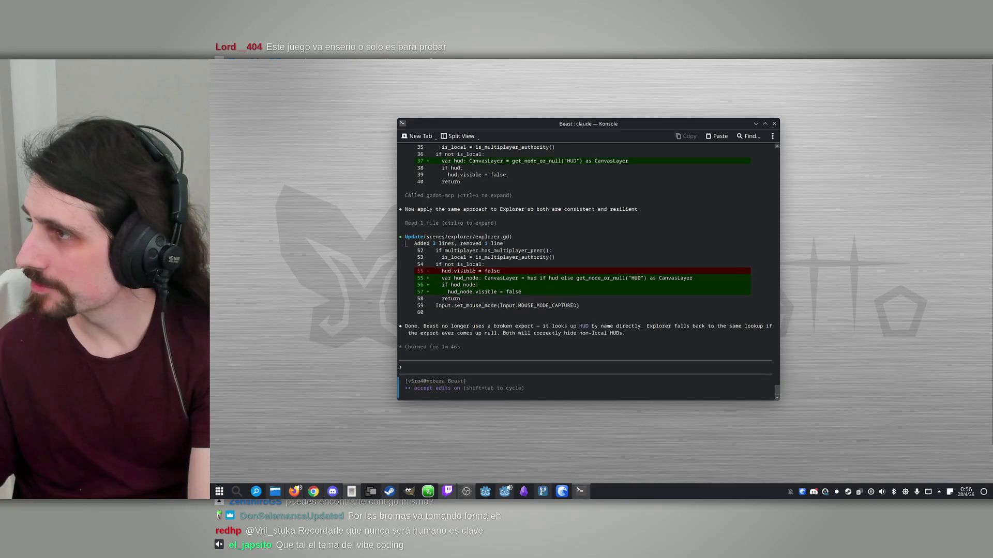
# Run /usage in the Konsole Claude Code session to show the usage report
pyautogui.click(587, 358)
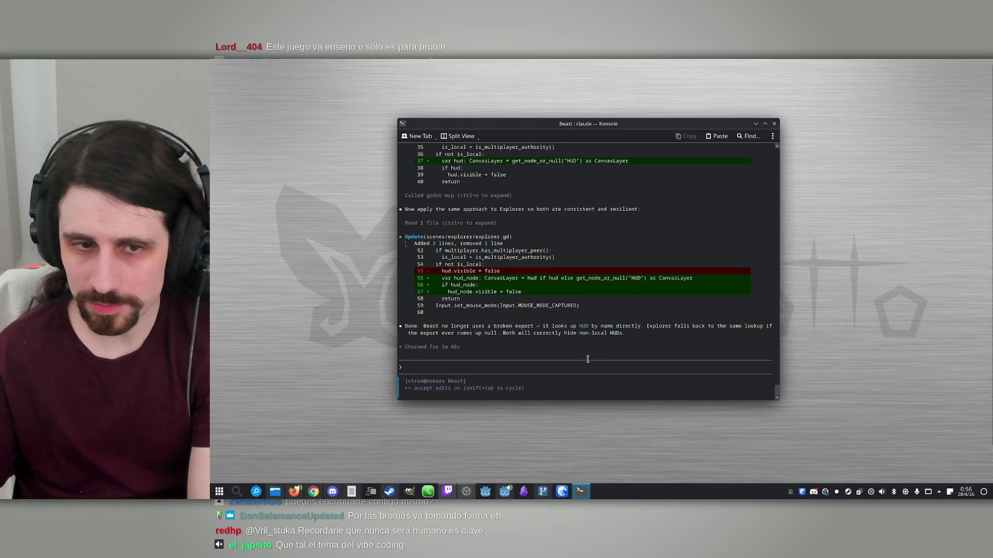
pyautogui.write('/usage')
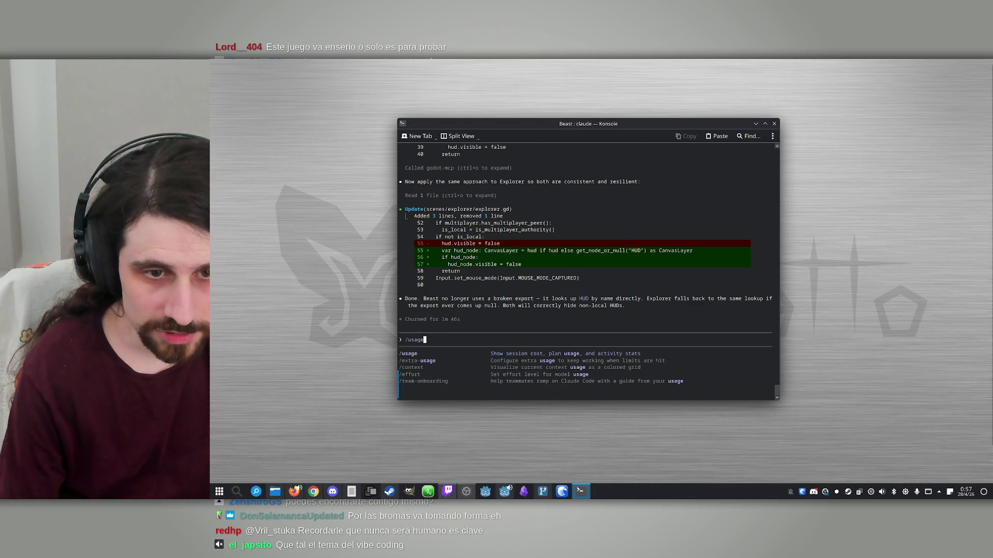
pyautogui.press('Return')
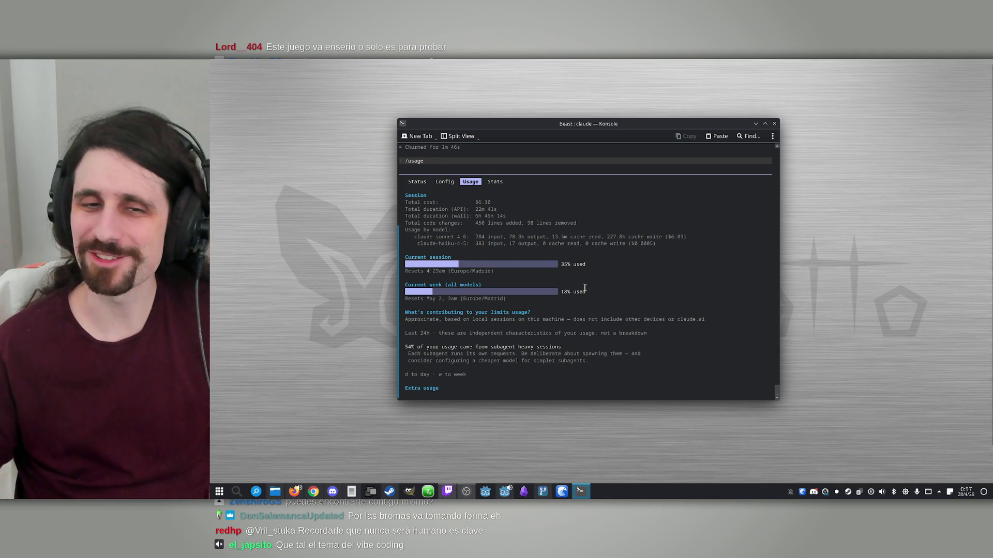
# Review the 35% session and 18% weekly usage lines and check the date on the clock's calendar
pyautogui.moveTo(561, 264); pyautogui.dragTo(596, 270)
pyautogui.click(596, 270)
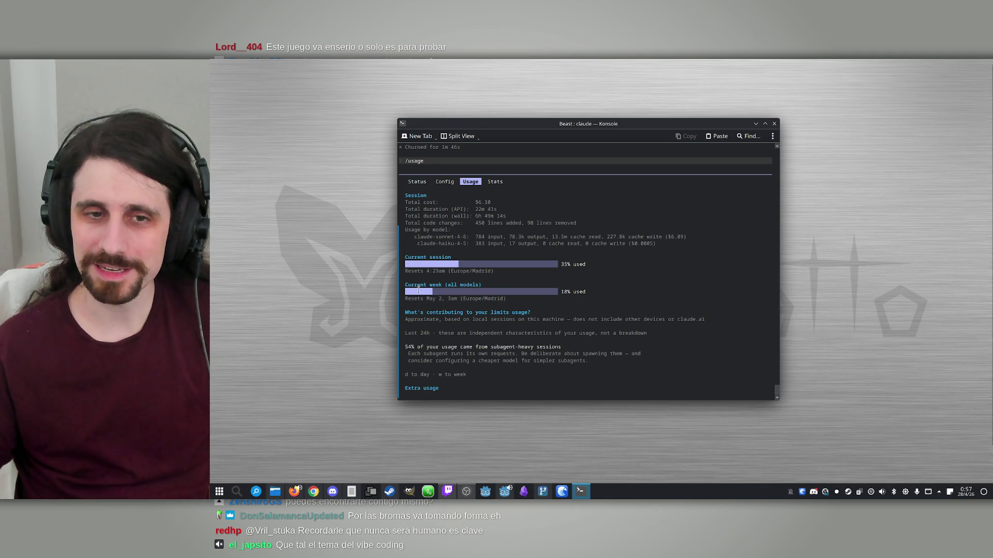
pyautogui.moveTo(448, 299); pyautogui.dragTo(506, 299)
pyautogui.click(470, 308)
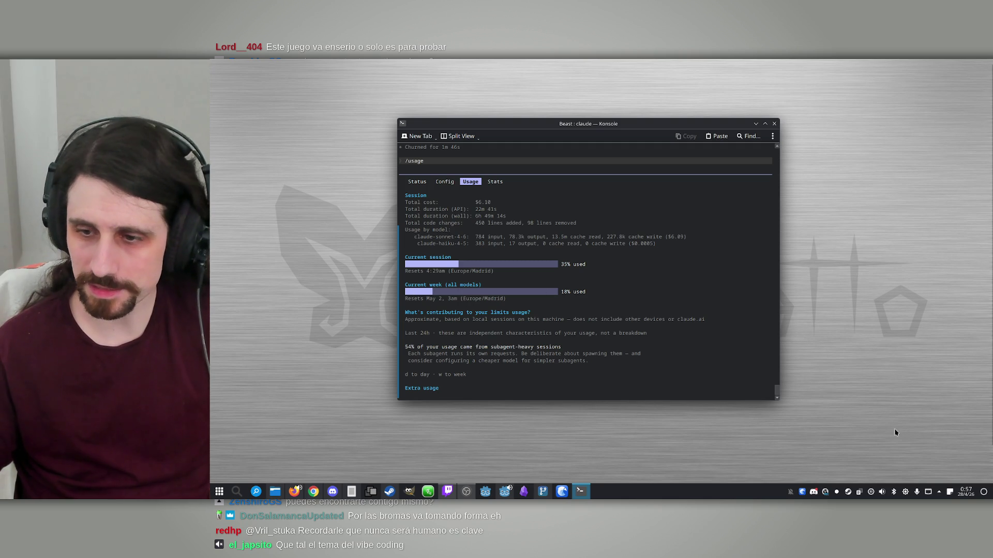
pyautogui.click(967, 493)
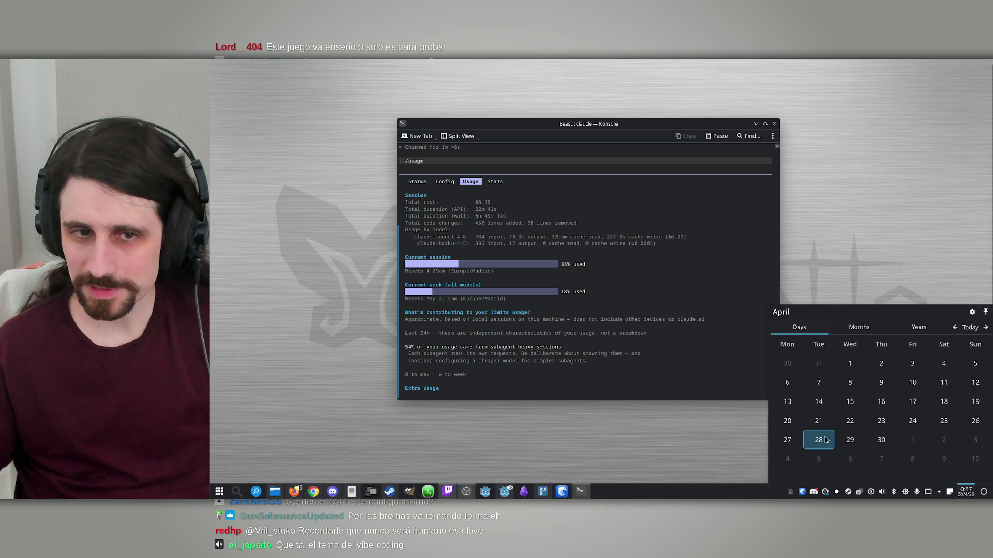
pyautogui.click(608, 278)
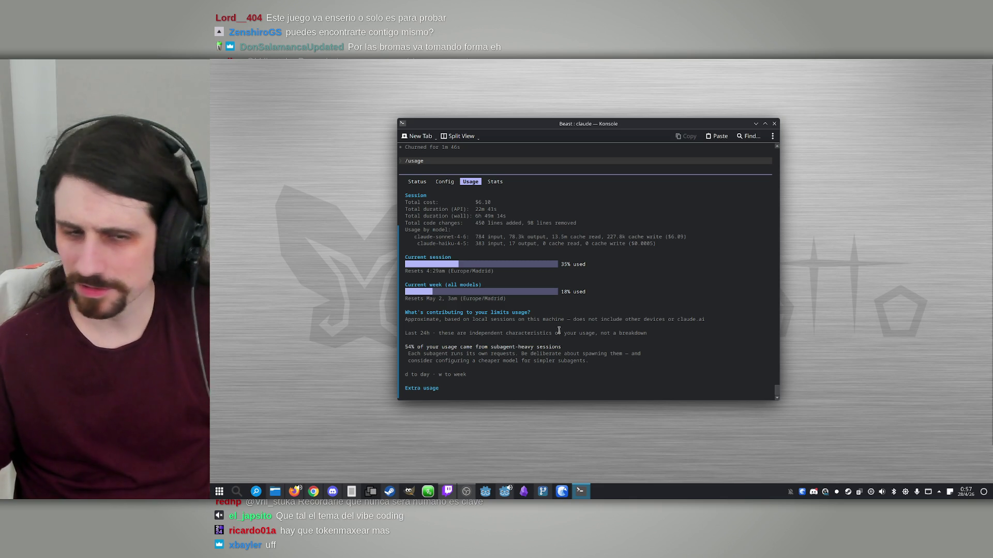
# Dismiss the usage report with Esc and refocus the empty Claude Code prompt
pyautogui.press('Escape')
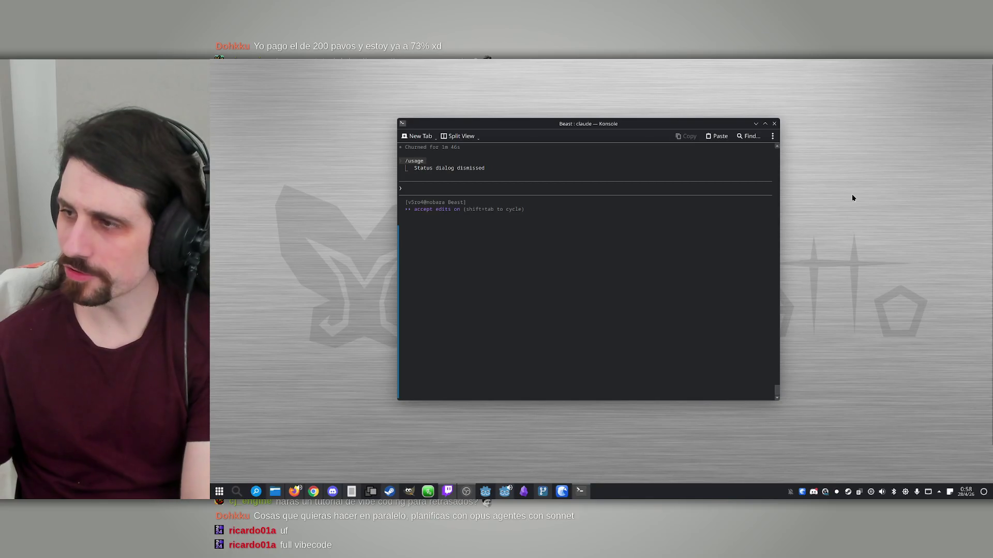
pyautogui.click(458, 191)
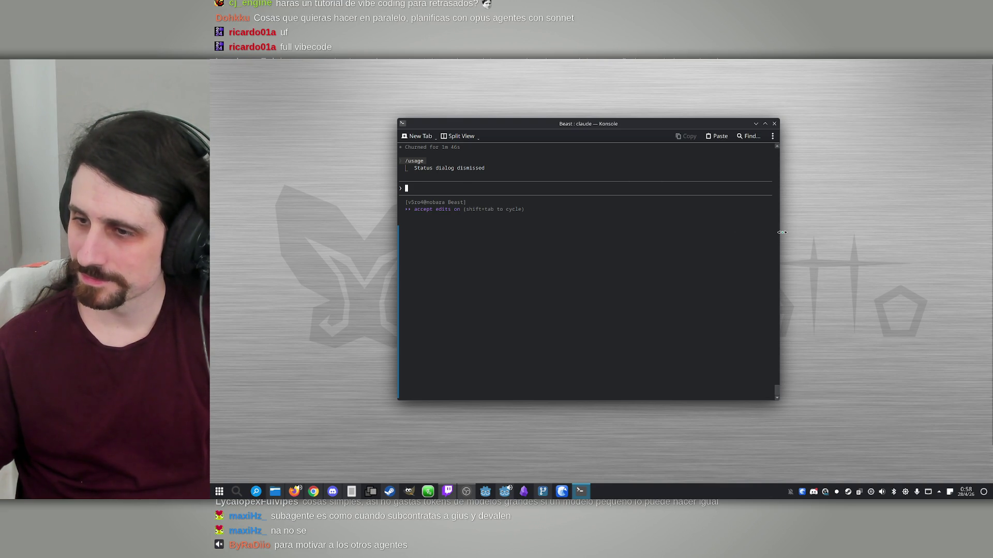
pyautogui.click(821, 263)
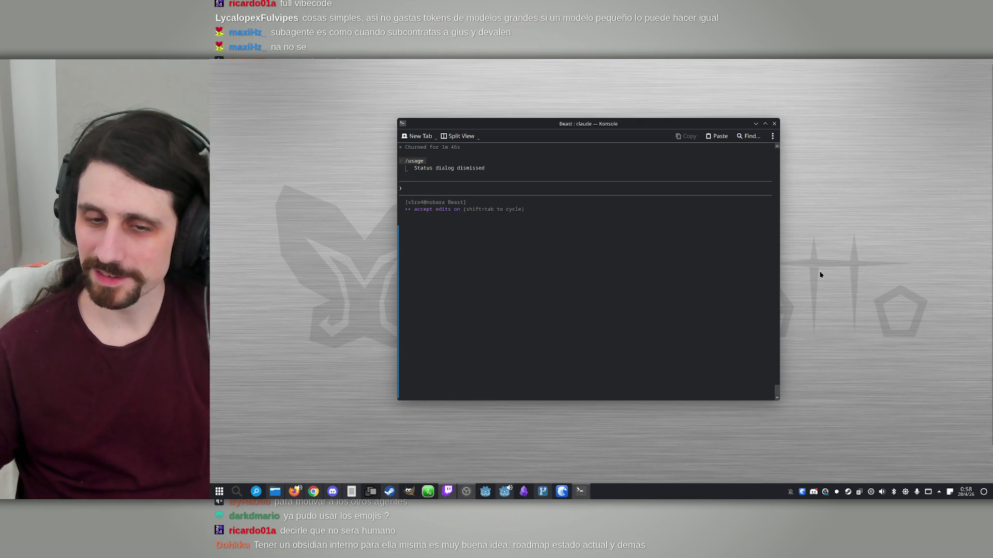
pyautogui.click(501, 494)
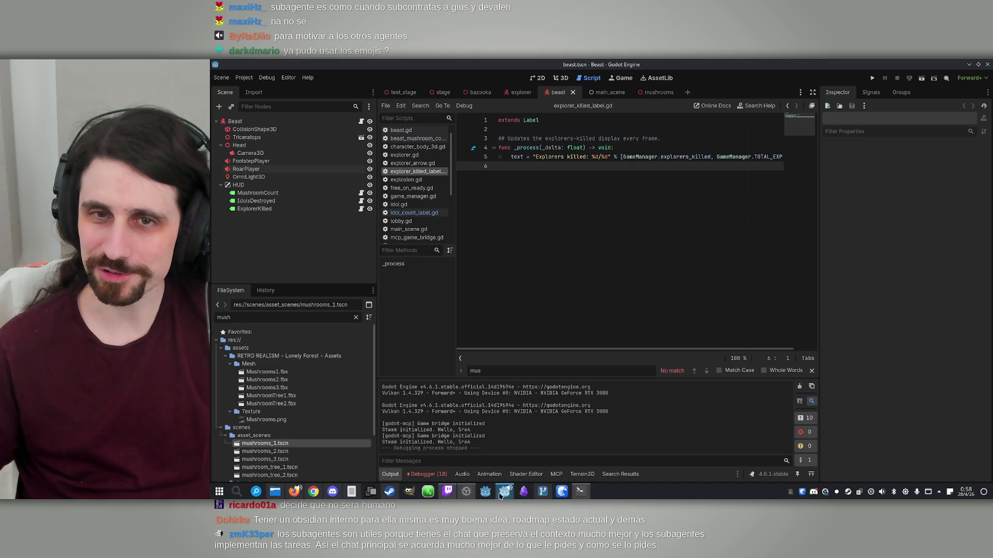
pyautogui.click(500, 494)
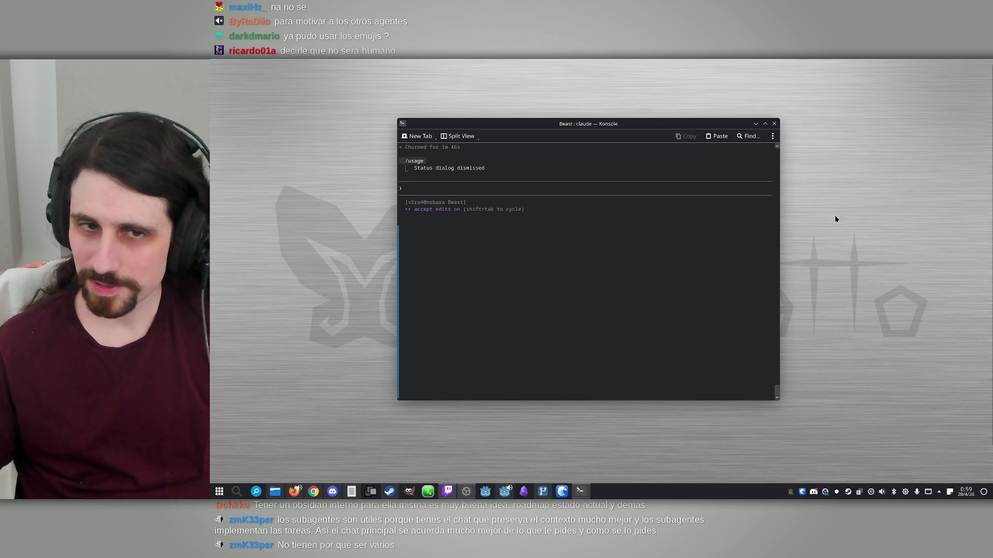
pyautogui.click(629, 237)
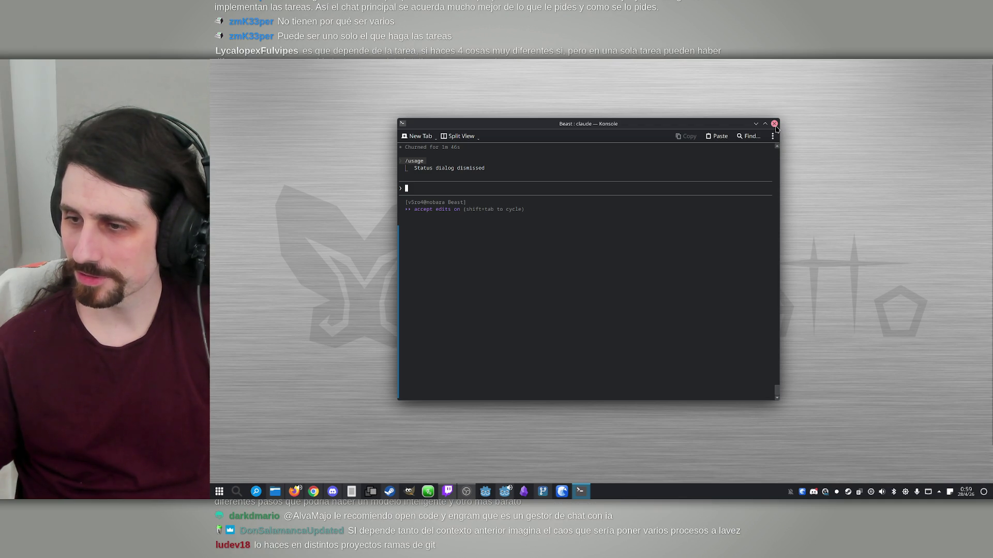
pyautogui.click(827, 129)
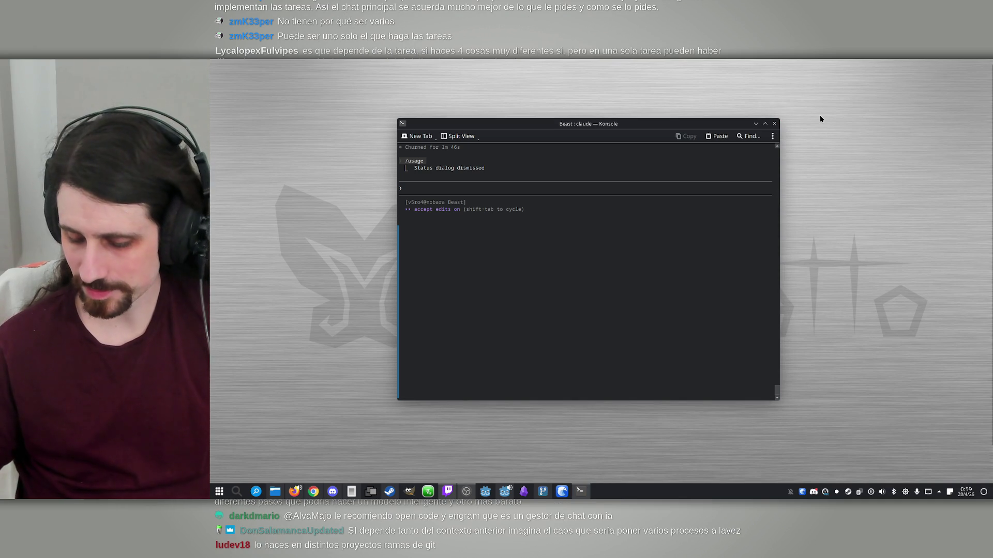